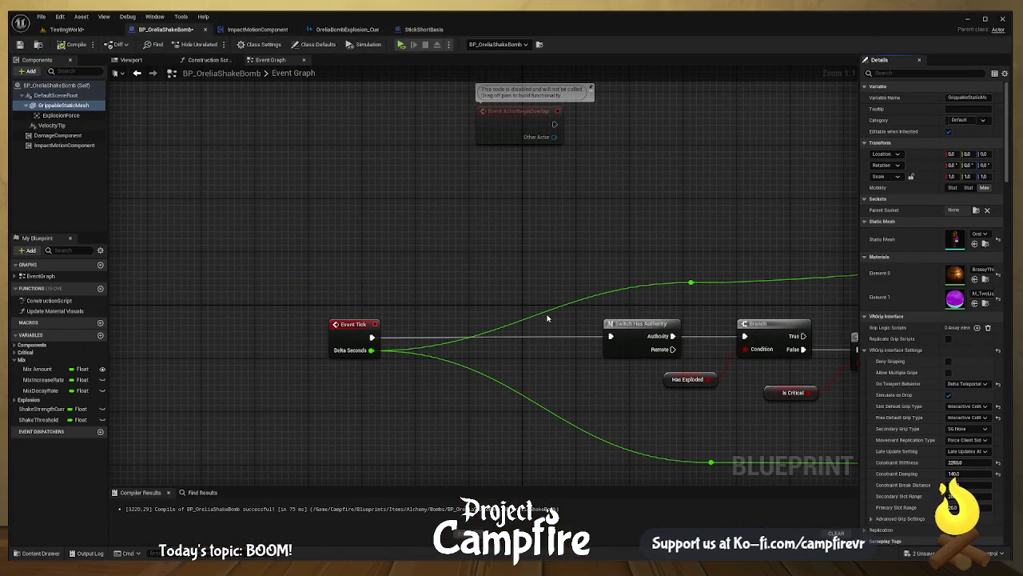
- Move Switch Has Authority beside Event Tick in the bomb's tick graph, then switch to the TestingWorld level
scroll(548, 321, "down", 1)
left_click_drag(547, 321, 256, 289)
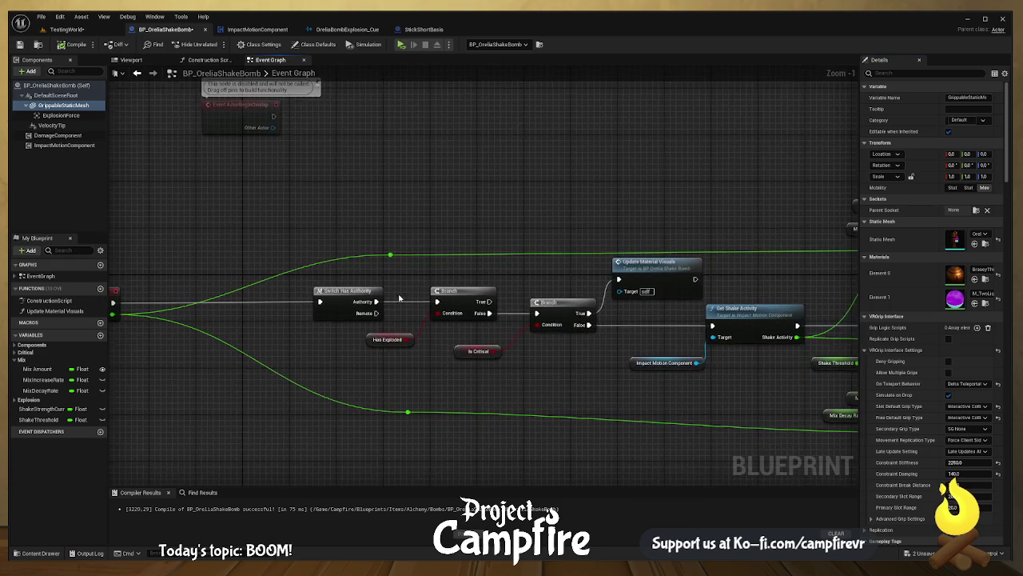
left_click_drag(645, 318, 492, 313)
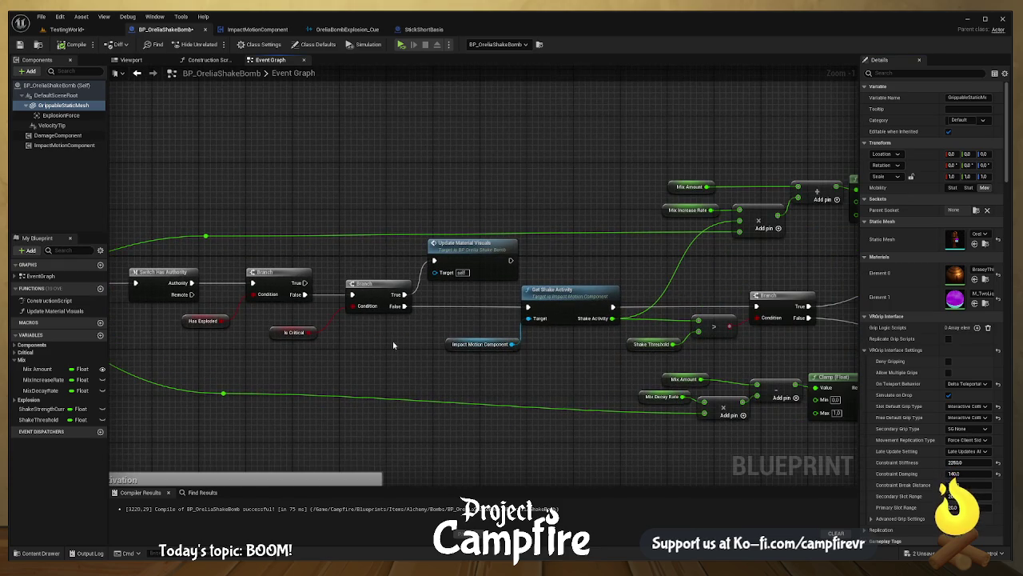
left_click_drag(122, 346, 466, 322)
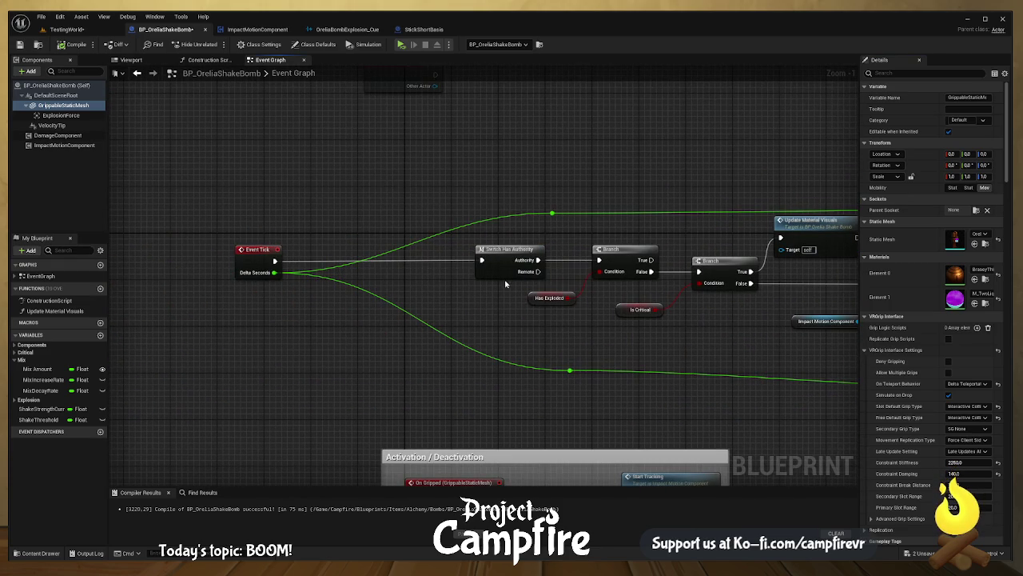
left_click(510, 249)
mouse_move(510, 250)
left_mouse_down()
mouse_move(387, 254)
mouse_move(438, 253)
left_mouse_up()
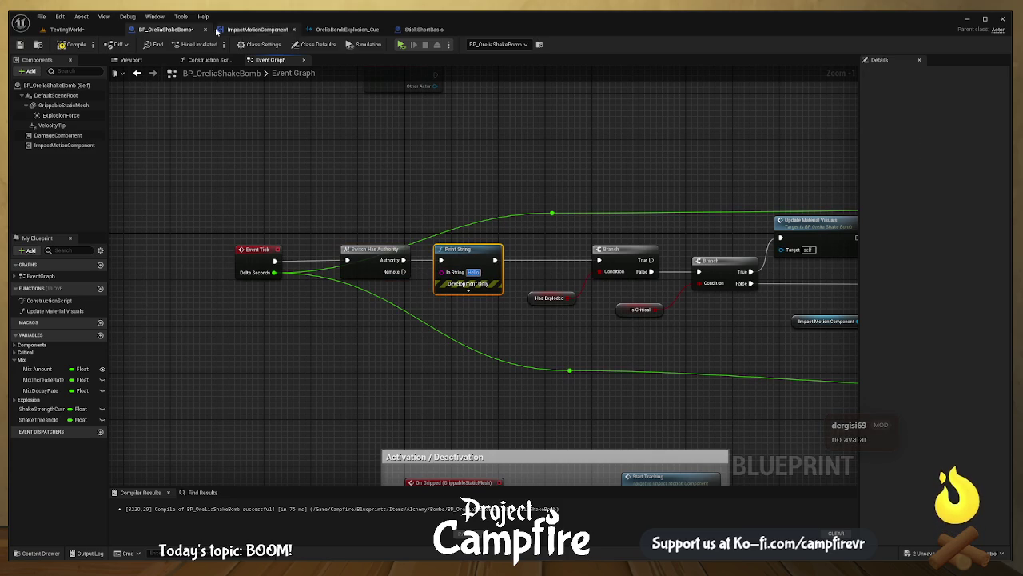
left_click(68, 30)
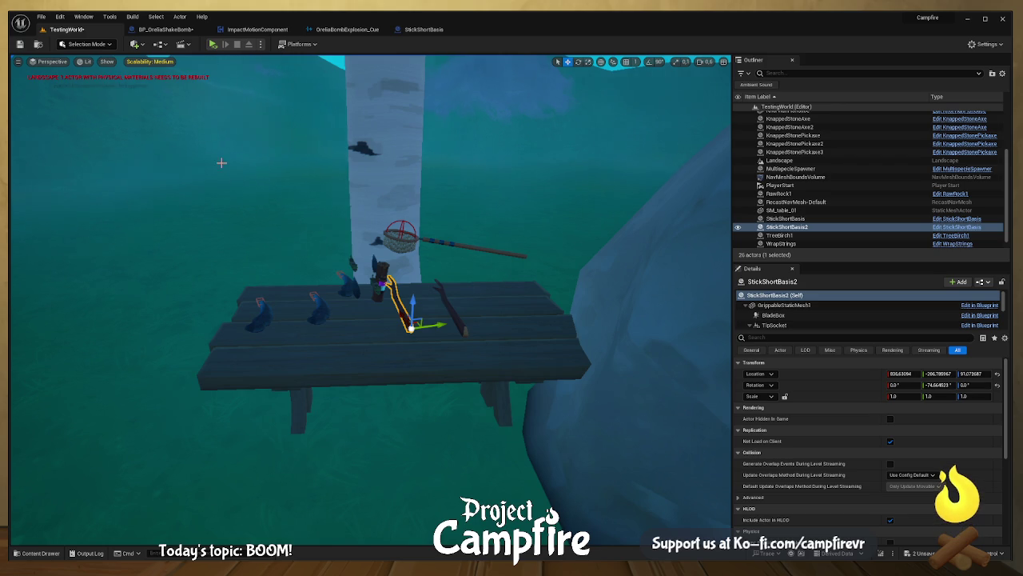
left_click(214, 45)
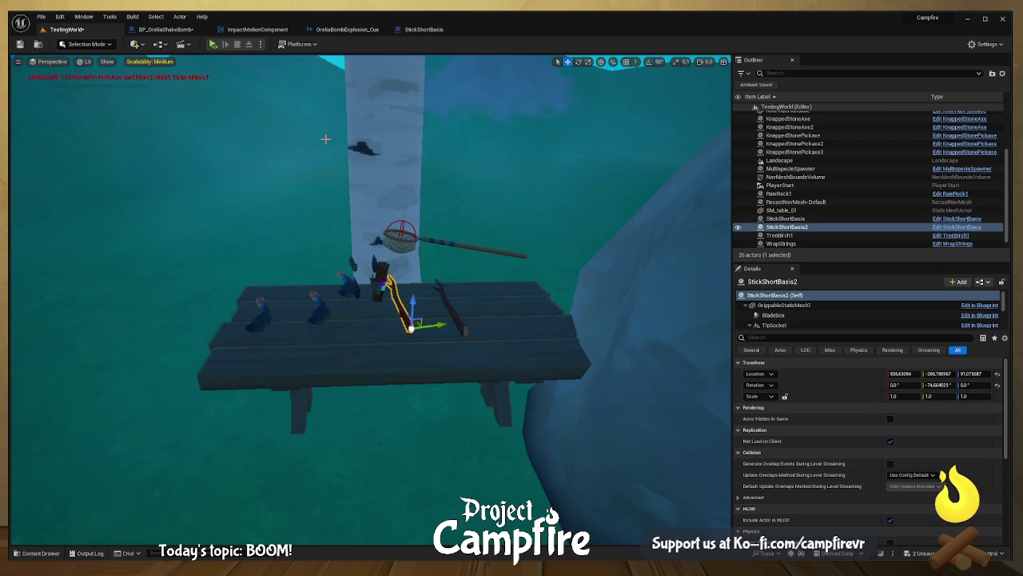
- In BP_OreliaShakeBomb, delete the Print String, wire Authority straight into the Branch, and open Get Shake Activity
left_click(186, 30)
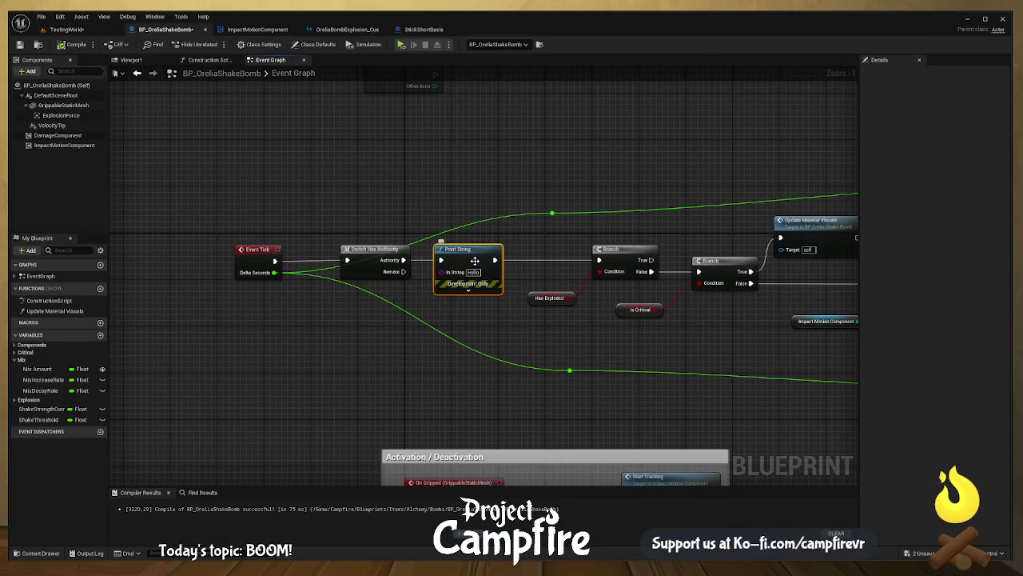
key("Delete")
mouse_move(403, 259)
left_mouse_down()
mouse_move(599, 260)
mouse_move(516, 266)
left_mouse_up()
double_click(517, 265)
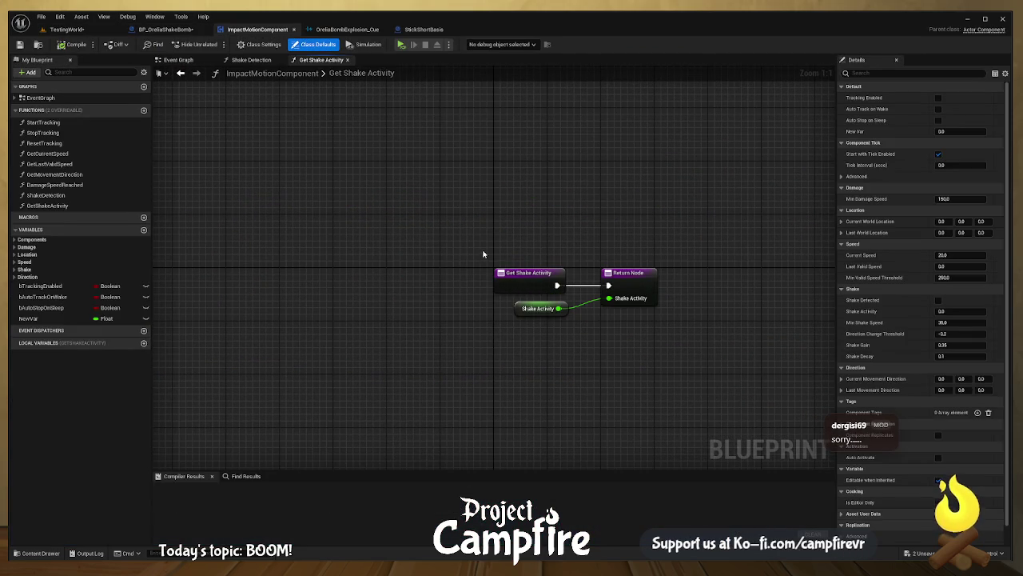
- Nudge the Return Node right and move the Get Shake Activity entry node left
left_click(622, 279)
left_click_drag(622, 279, 642, 279)
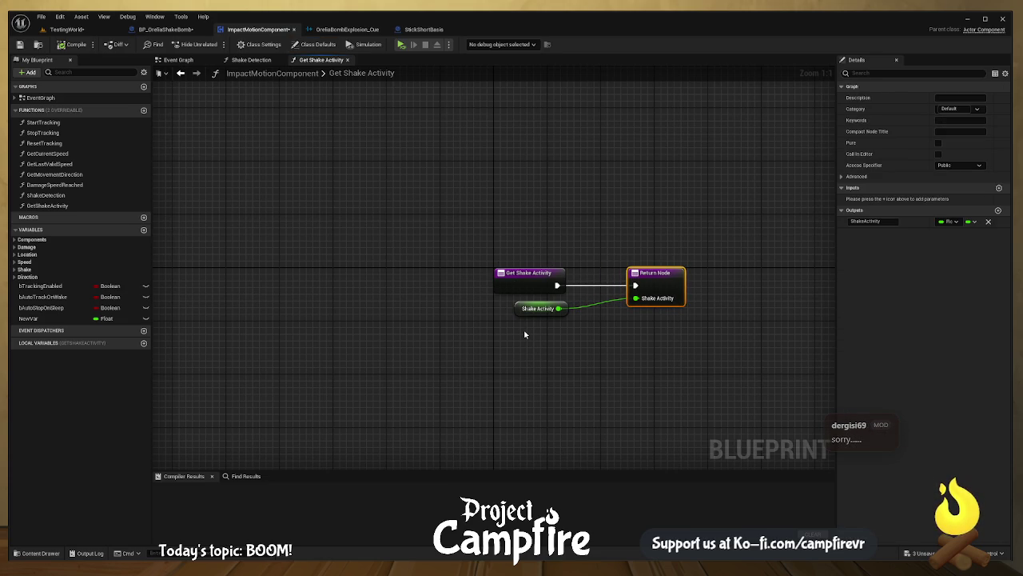
mouse_move(523, 275)
left_mouse_down()
mouse_move(440, 276)
mouse_move(548, 267)
mouse_move(555, 236)
left_mouse_up()
- Print the Shake Activity value, compile ImpactMotionComponent, and select the Print String node
mouse_move(558, 308)
left_mouse_down()
mouse_move(531, 250)
mouse_move(542, 245)
mouse_move(458, 333)
left_mouse_up()
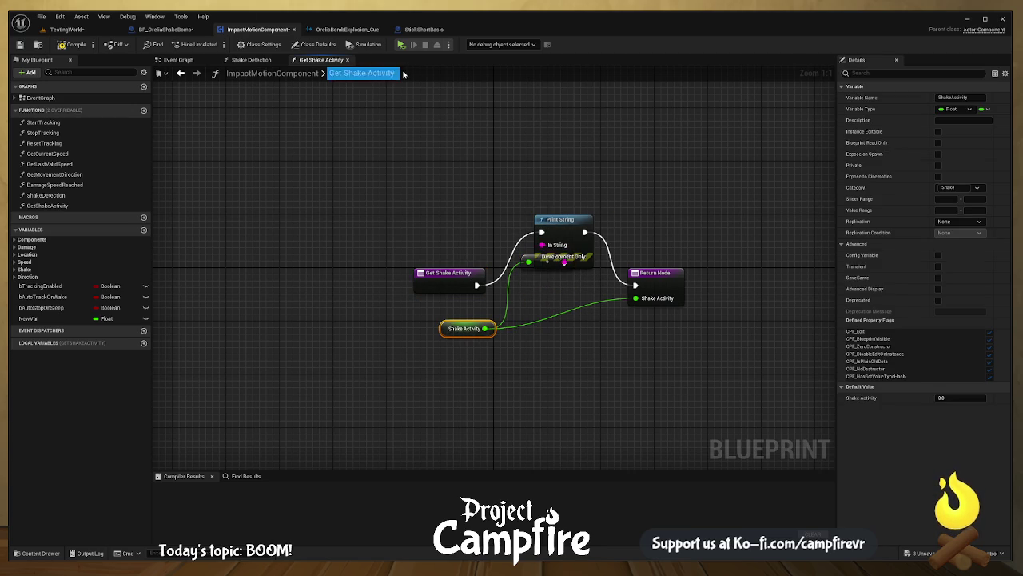
left_click(72, 44)
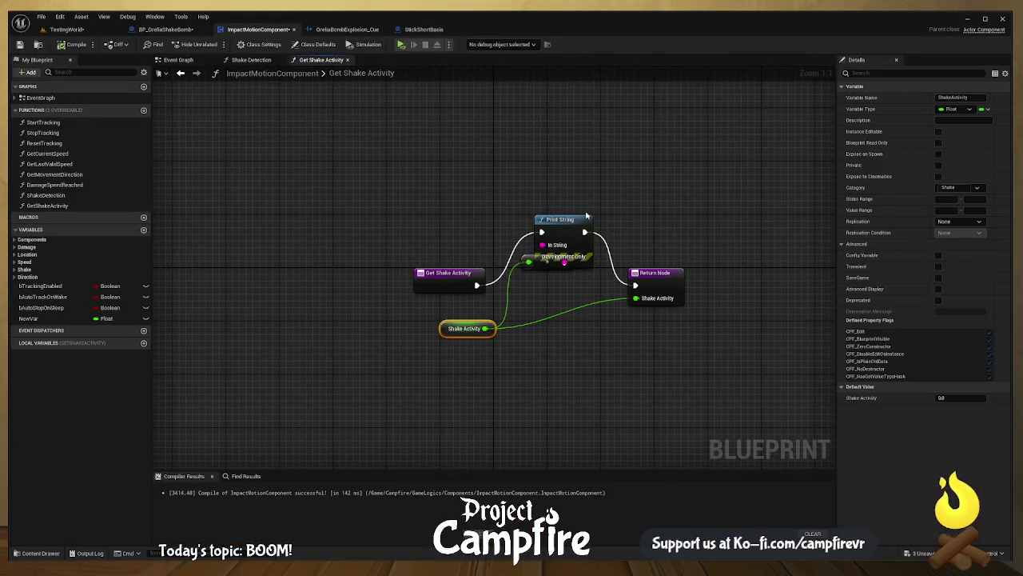
left_click(572, 220)
- Delete the Print String and its conversion node, and wire Get Shake Activity's execution into the Return Node
key("Delete")
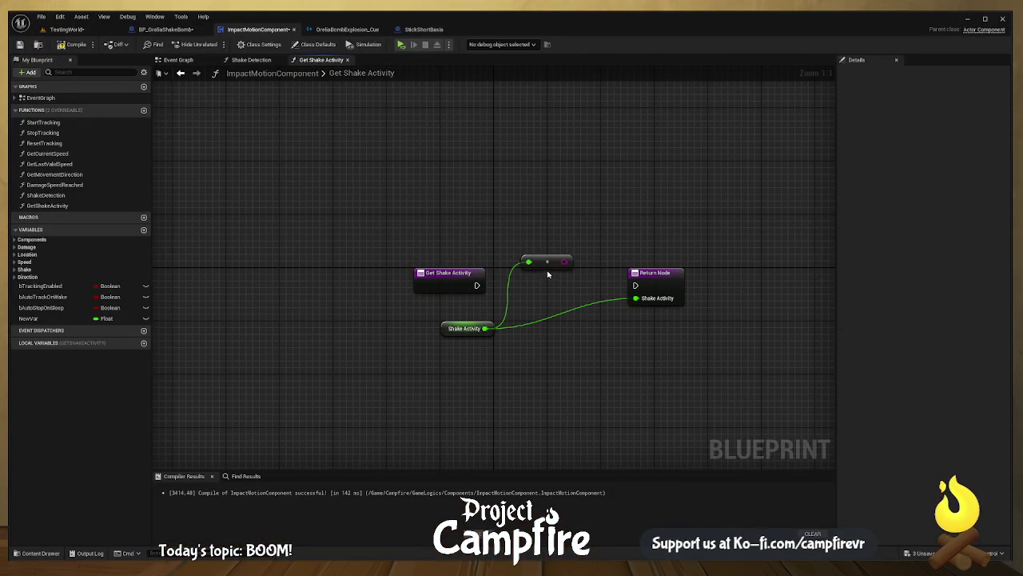
left_click(547, 262)
key("Delete")
left_click_drag(478, 285, 639, 286)
left_click_drag(339, 164, 508, 174)
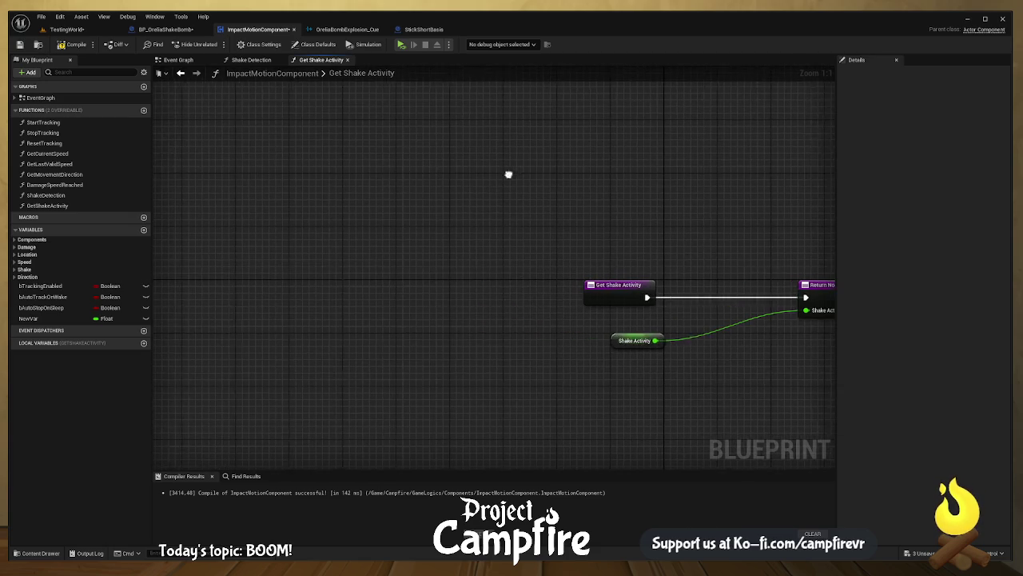
- In the component's Event Graph, shift the speed threshold Branch group left and compile ImpactMotionComponent
left_click(178, 60)
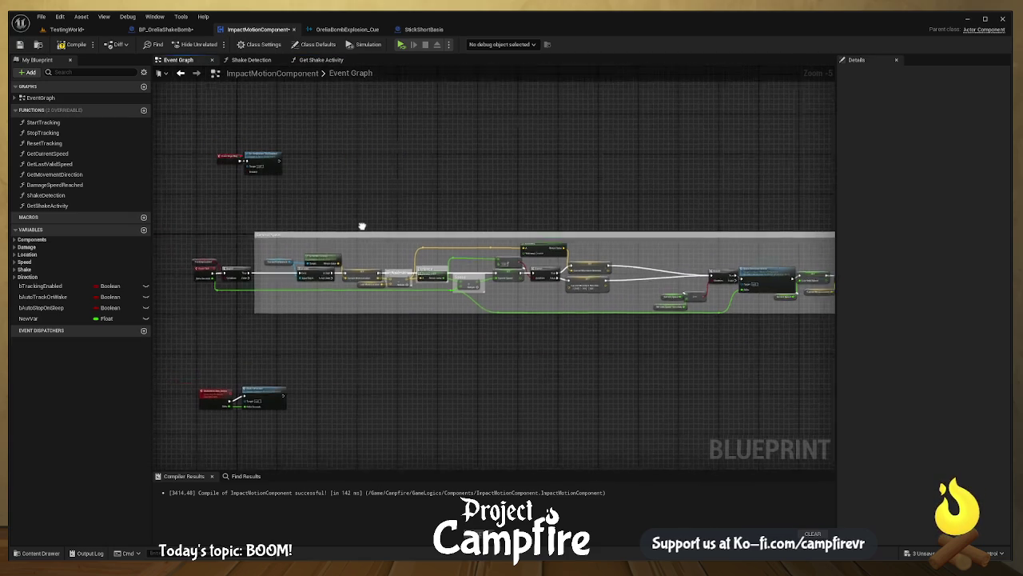
left_click_drag(363, 227, 587, 219)
scroll(421, 254, "up", 4)
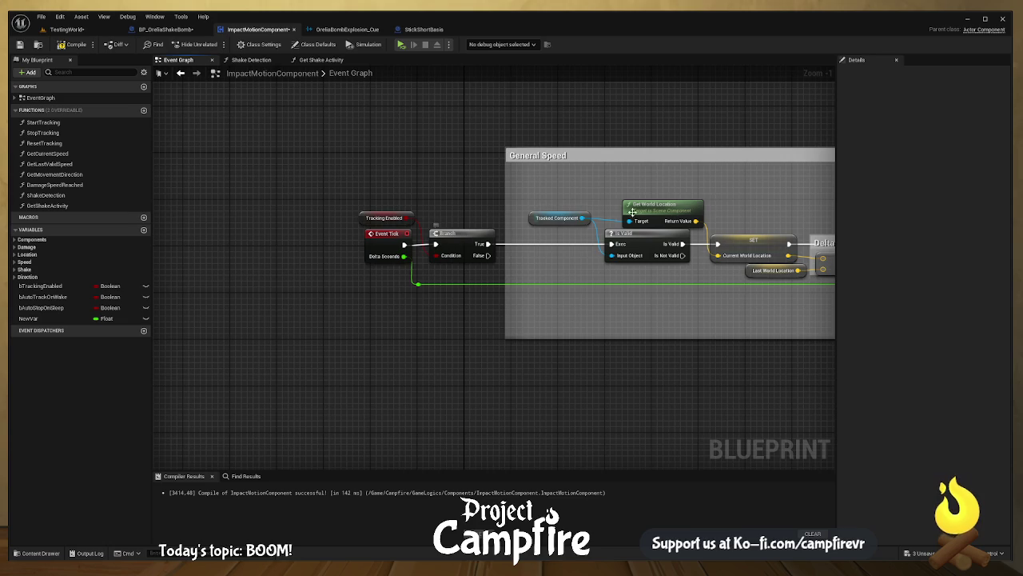
left_click_drag(632, 212, 591, 219)
left_click_drag(655, 213, 354, 213)
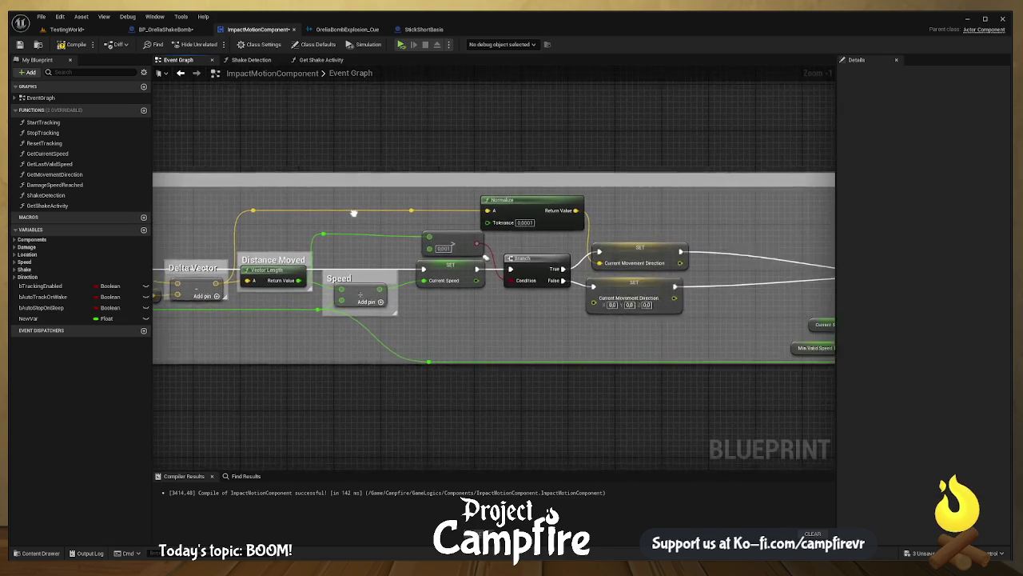
left_click_drag(703, 209, 415, 204)
left_click_drag(660, 210, 539, 200)
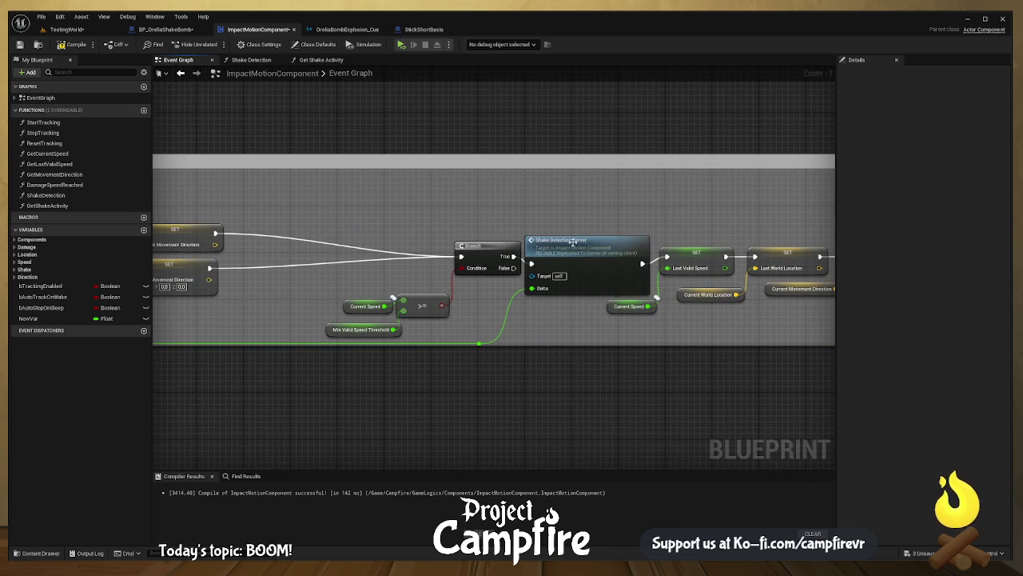
left_click_drag(572, 241, 583, 233)
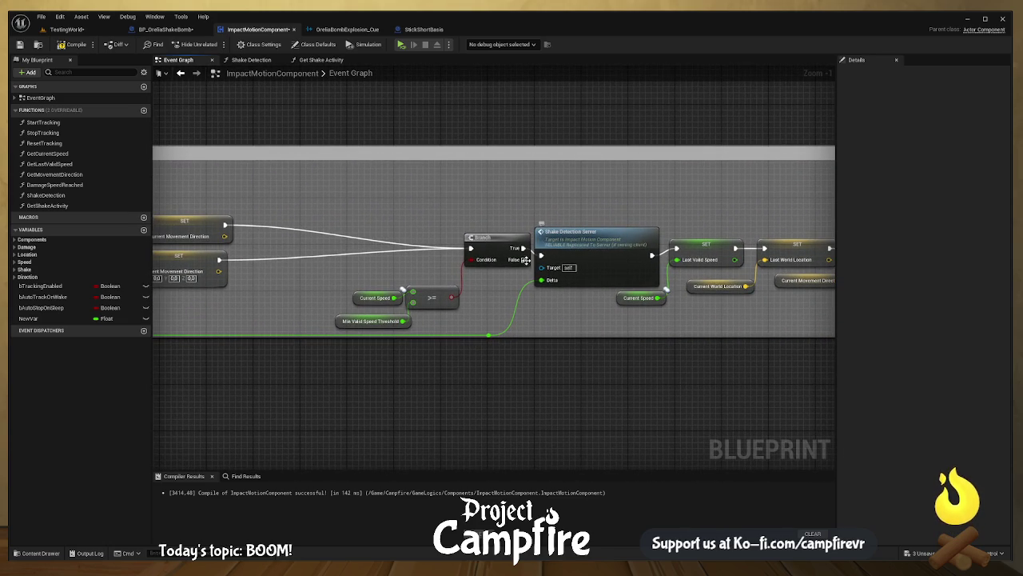
left_click_drag(525, 260, 627, 259)
mouse_move(433, 196)
left_mouse_down()
mouse_move(560, 330)
mouse_move(583, 342)
left_mouse_up()
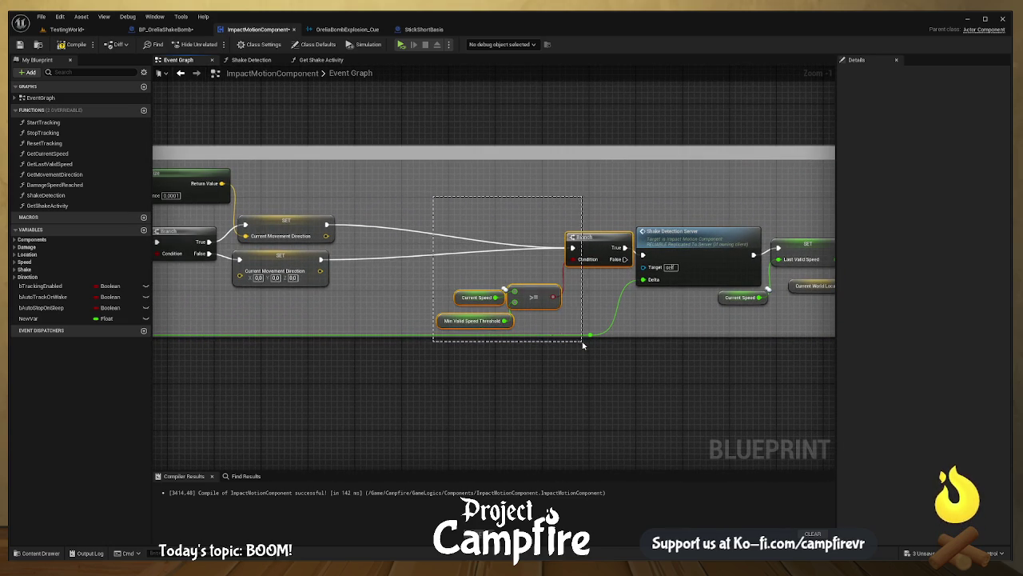
mouse_move(599, 239)
left_mouse_down()
mouse_move(487, 239)
mouse_move(532, 246)
mouse_move(549, 236)
left_mouse_up()
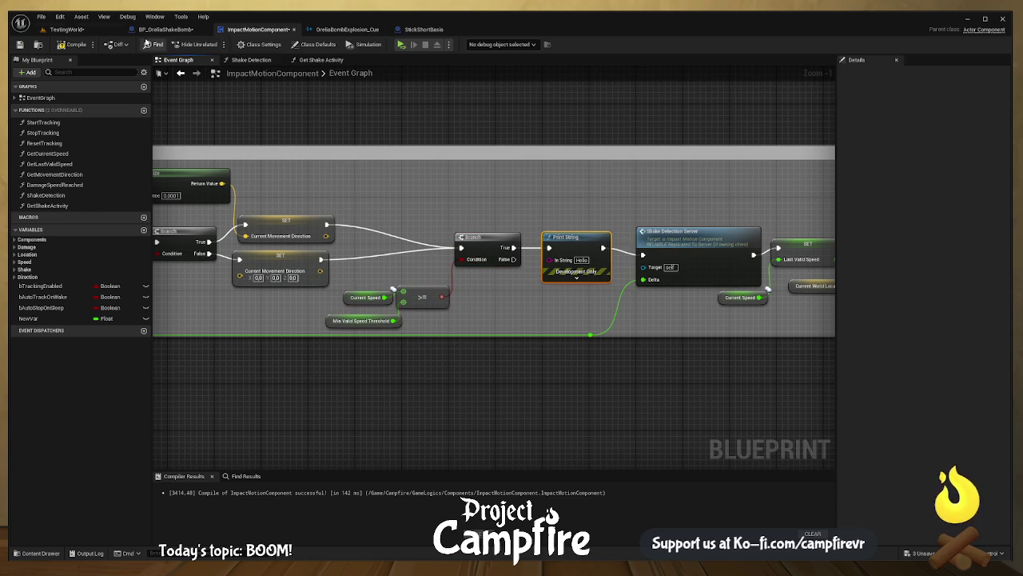
left_click(70, 44)
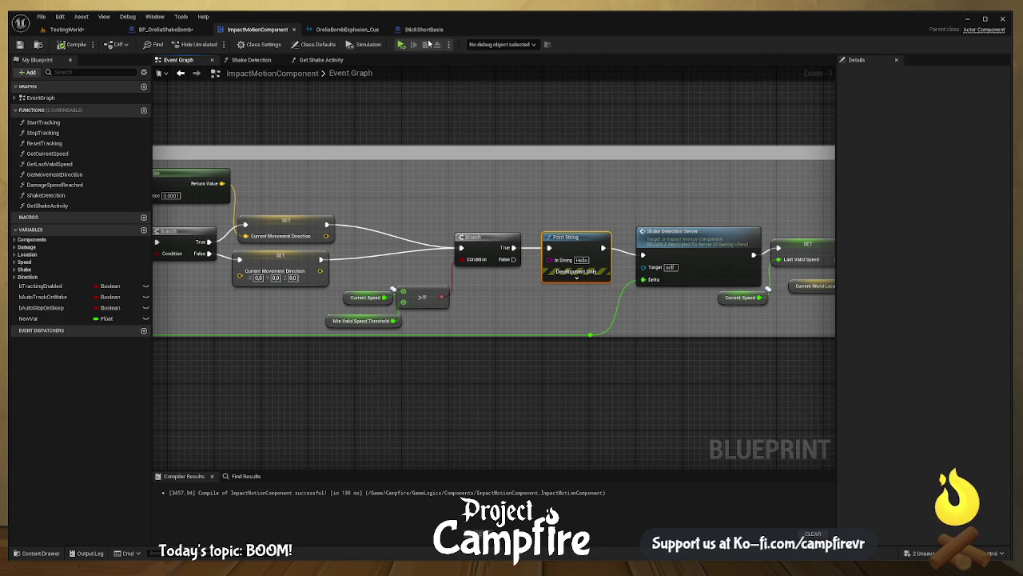
left_click(402, 44)
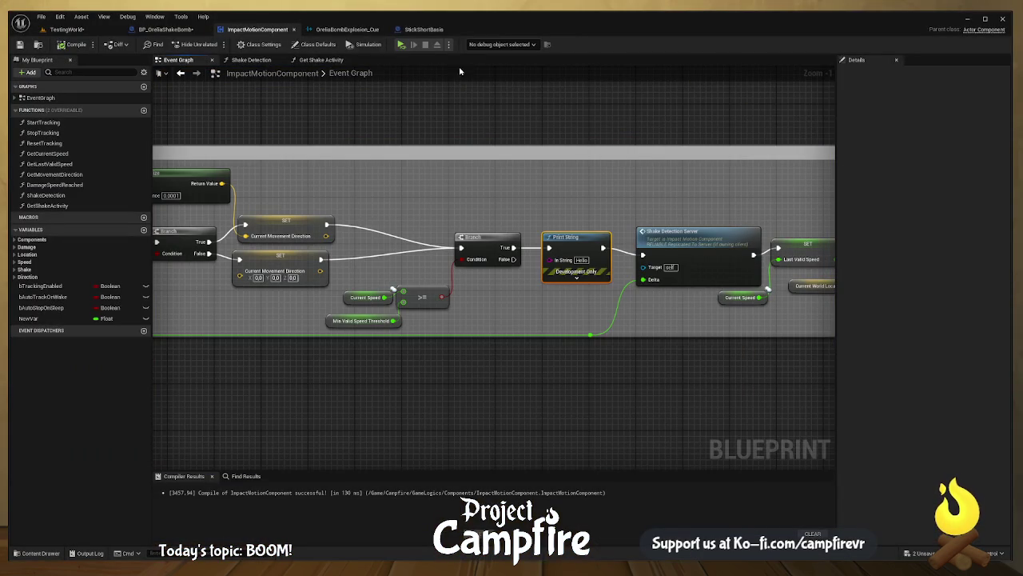
left_click(401, 46)
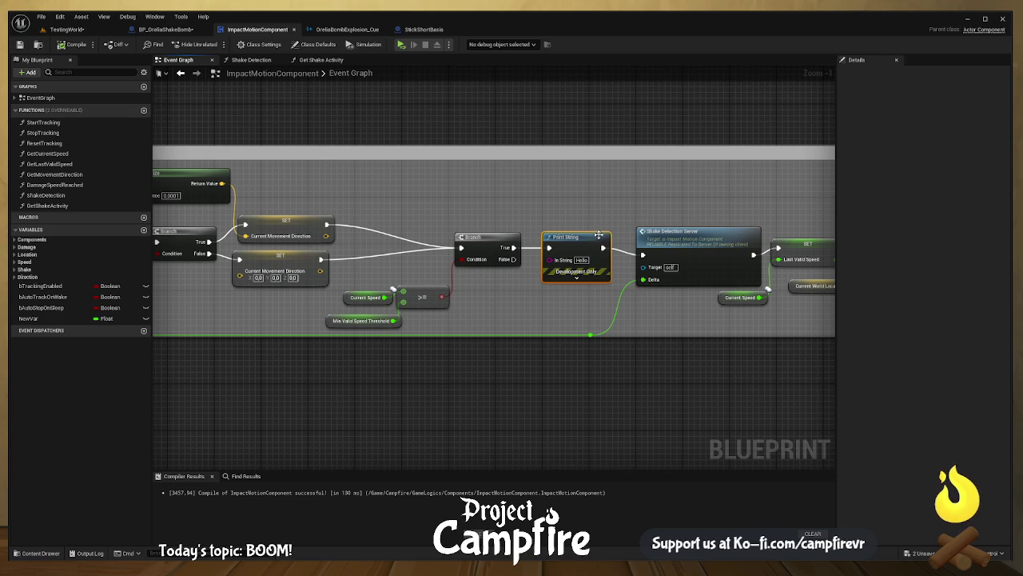
- Insert a Print String reading TRACKING between the tracking Branch and Is Valid, then compile
left_click_drag(519, 284, 735, 281)
left_click_drag(554, 249, 713, 240)
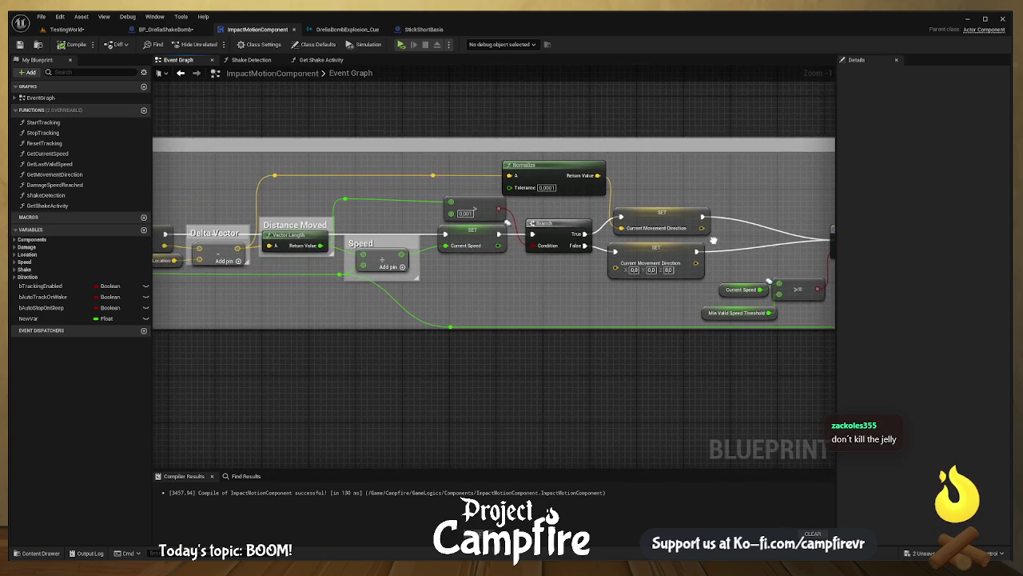
left_click_drag(367, 222, 668, 219)
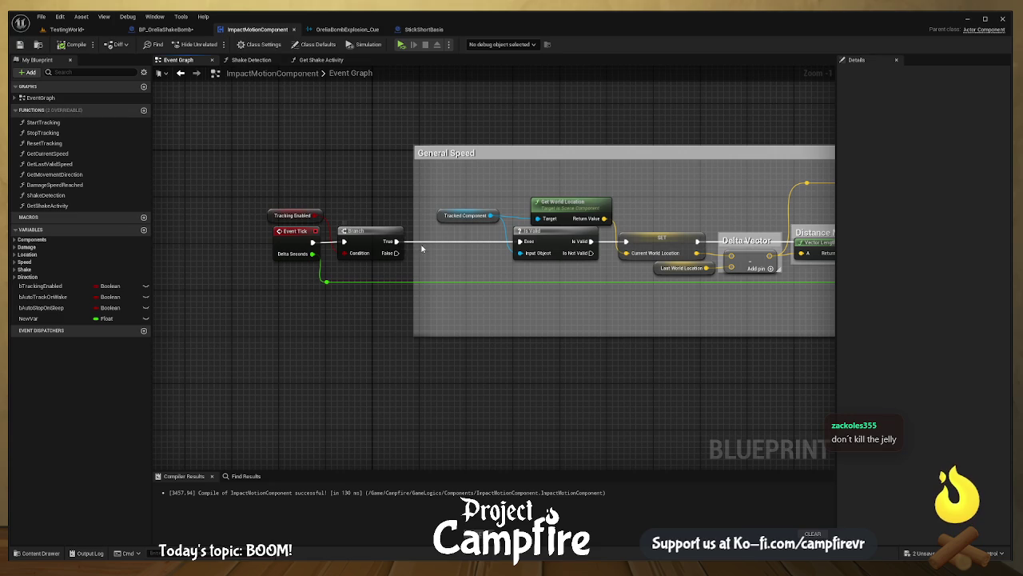
mouse_move(392, 242)
left_mouse_down()
mouse_move(463, 248)
mouse_move(224, 244)
mouse_move(619, 224)
mouse_move(707, 235)
left_mouse_up()
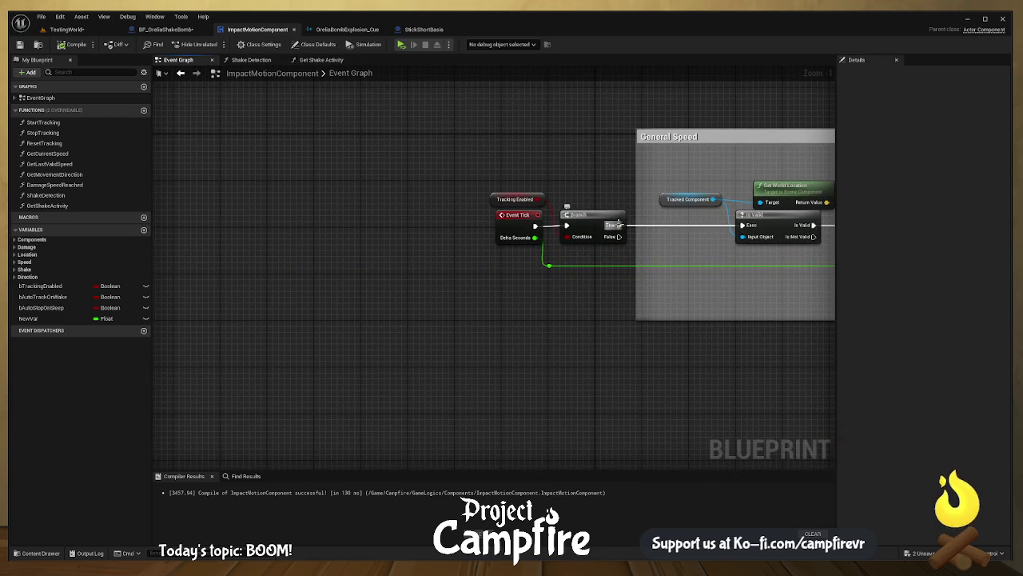
left_click_drag(618, 224, 632, 179)
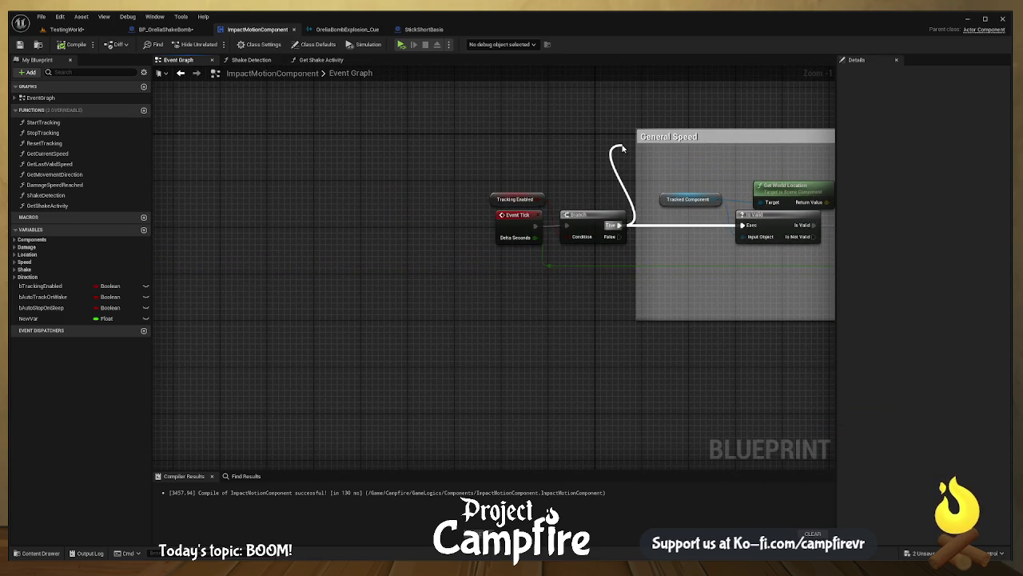
left_click_drag(622, 148, 623, 145)
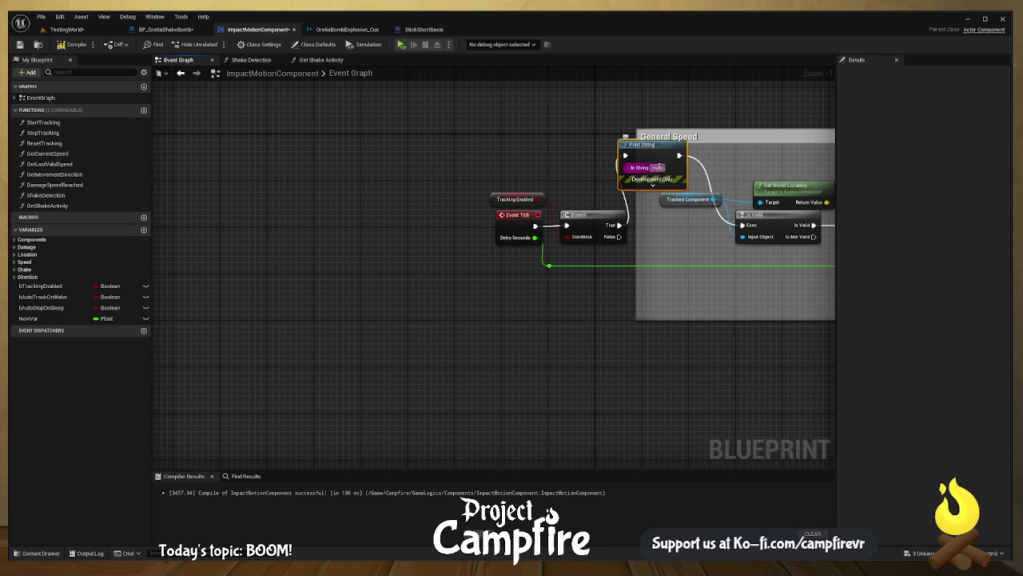
type("TRACKING")
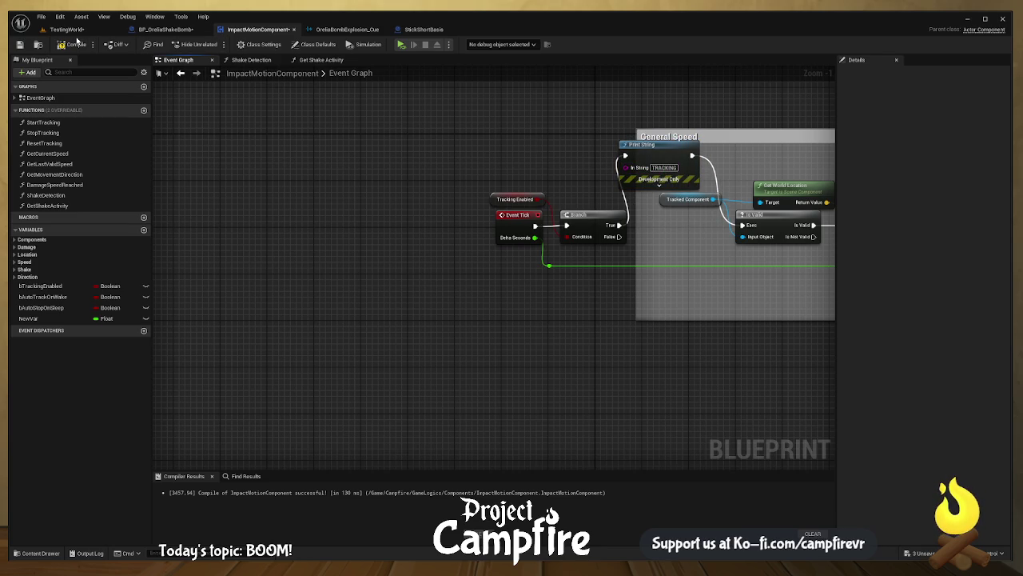
left_click(80, 46)
- Play-test the level to check that the TRACKING messages appear
left_click(407, 45)
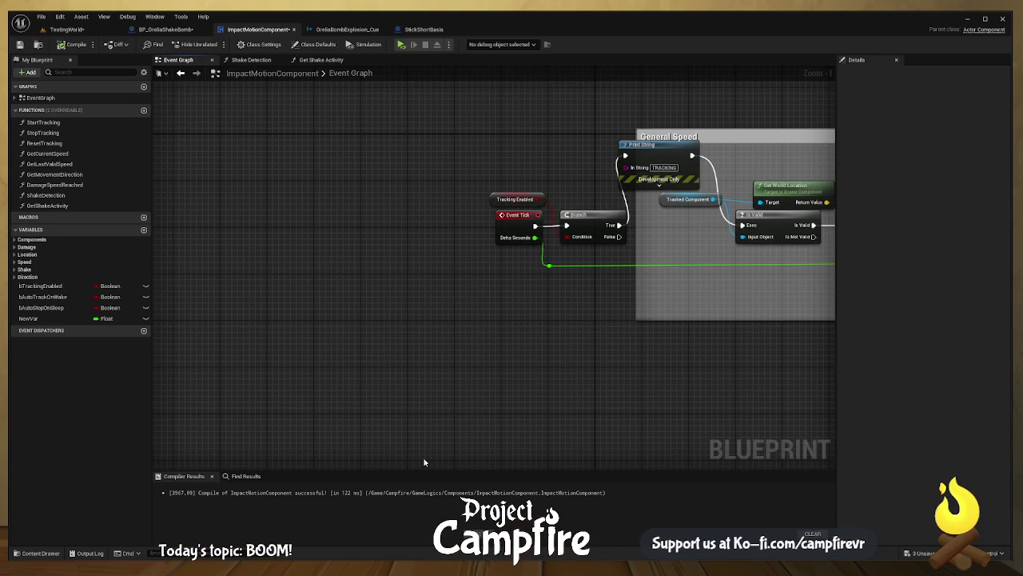
- Delete the TRACKING print, connect Branch True to Is Valid, and move Is Valid and Tracked Component beside the Branch
key("Delete")
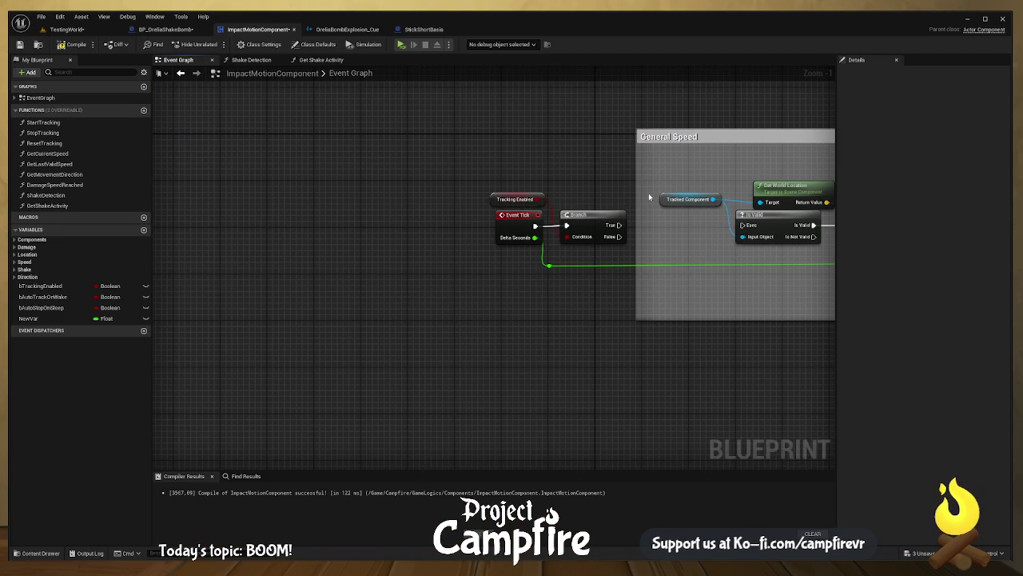
mouse_move(616, 228)
left_mouse_down()
mouse_move(752, 226)
mouse_move(602, 255)
left_mouse_up()
left_click(547, 206)
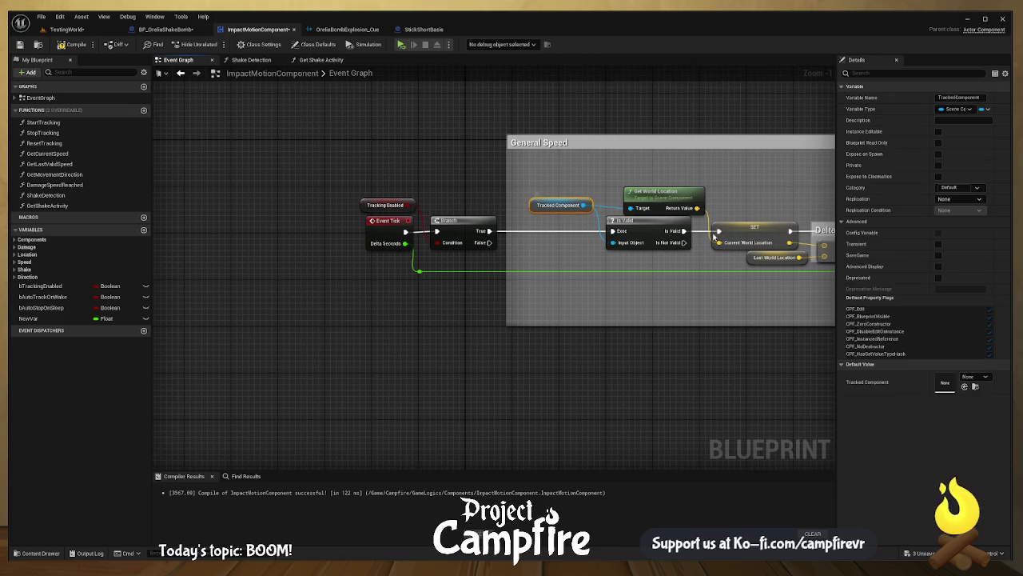
left_click_drag(736, 226, 596, 232)
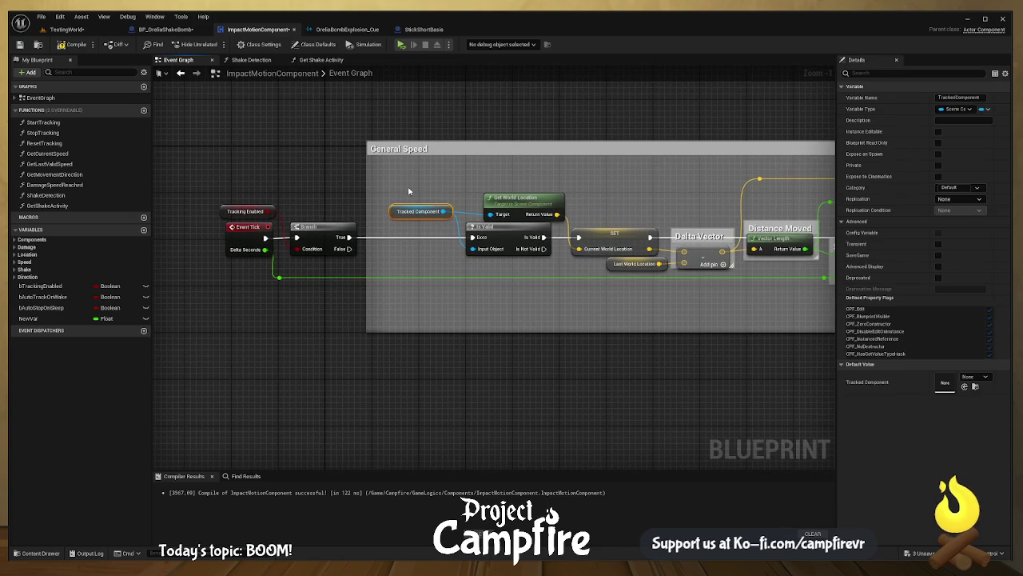
left_click(489, 227)
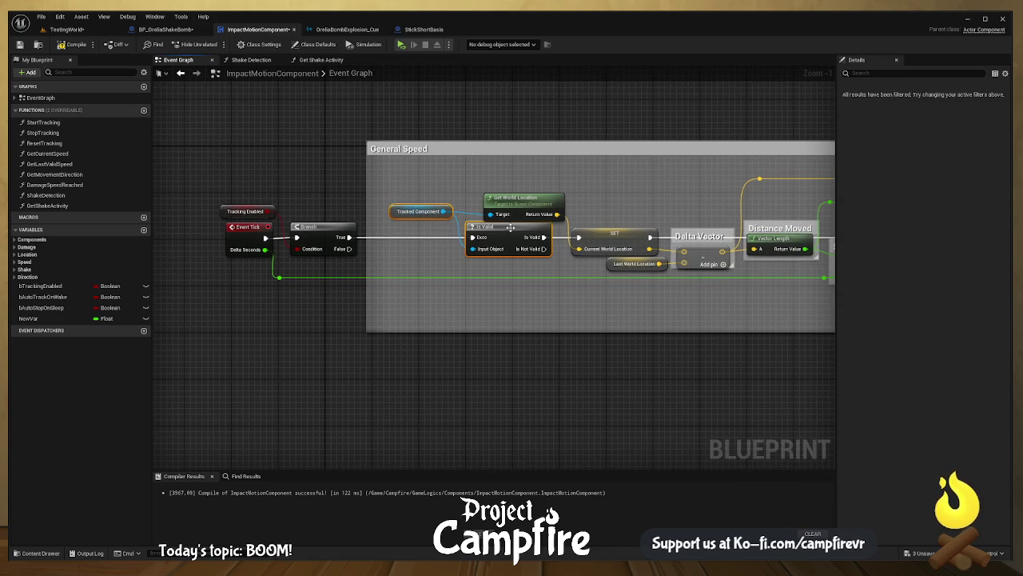
left_click_drag(510, 227, 410, 227)
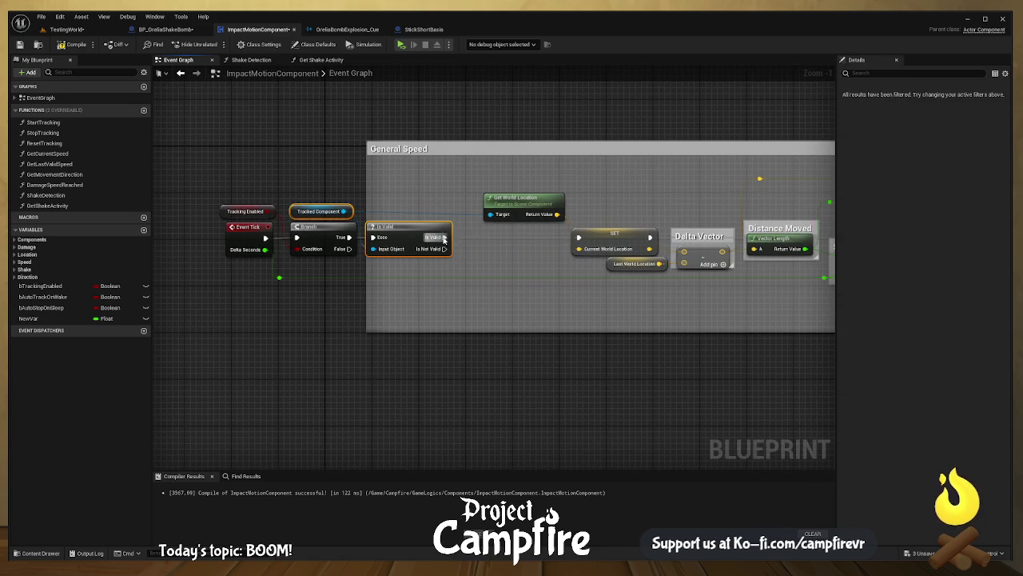
- Insert a Print String reading 'BOOM!' between Is Valid and the SET node
left_click_drag(493, 251, 578, 238)
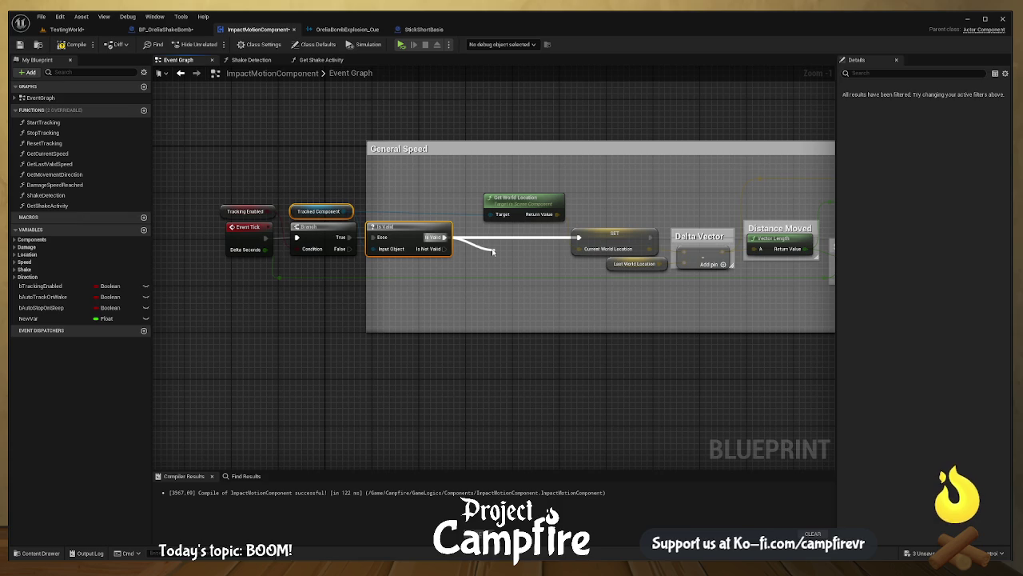
left_click_drag(493, 251, 491, 250)
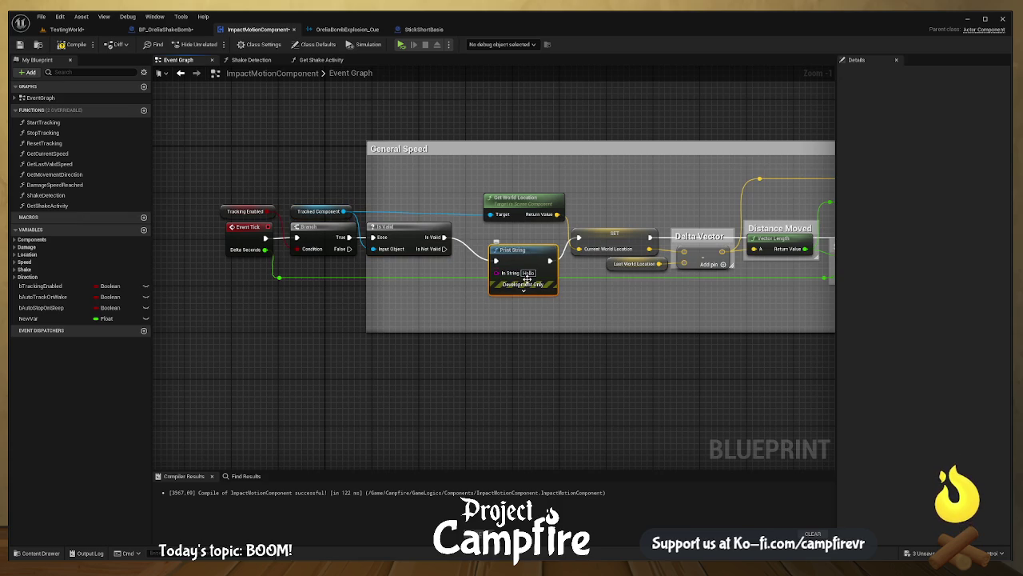
type("BOOM!")
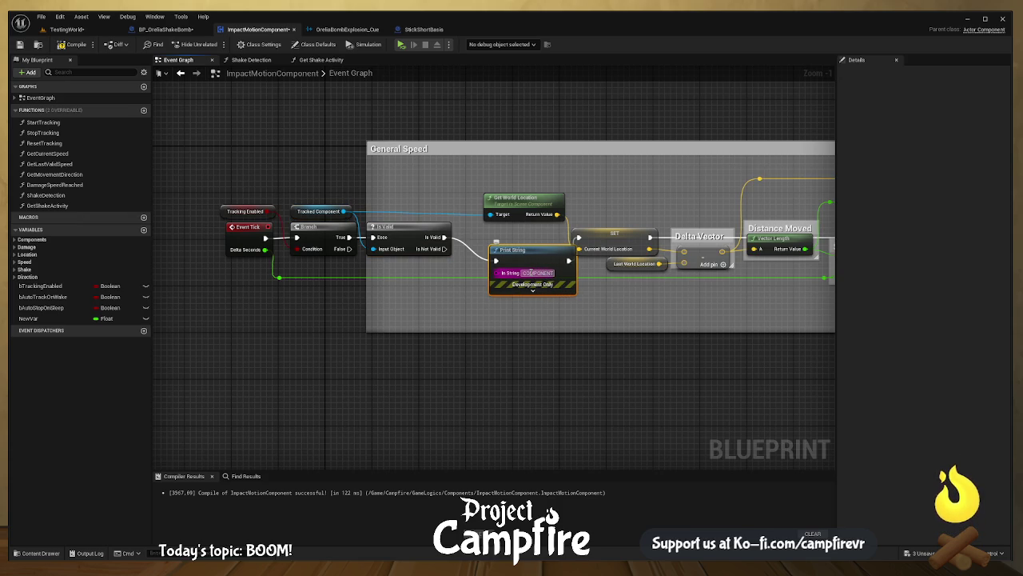
- Inspect the speed calculation nodes and the Min Valid Speed Threshold variable
left_click_drag(676, 347, 541, 335)
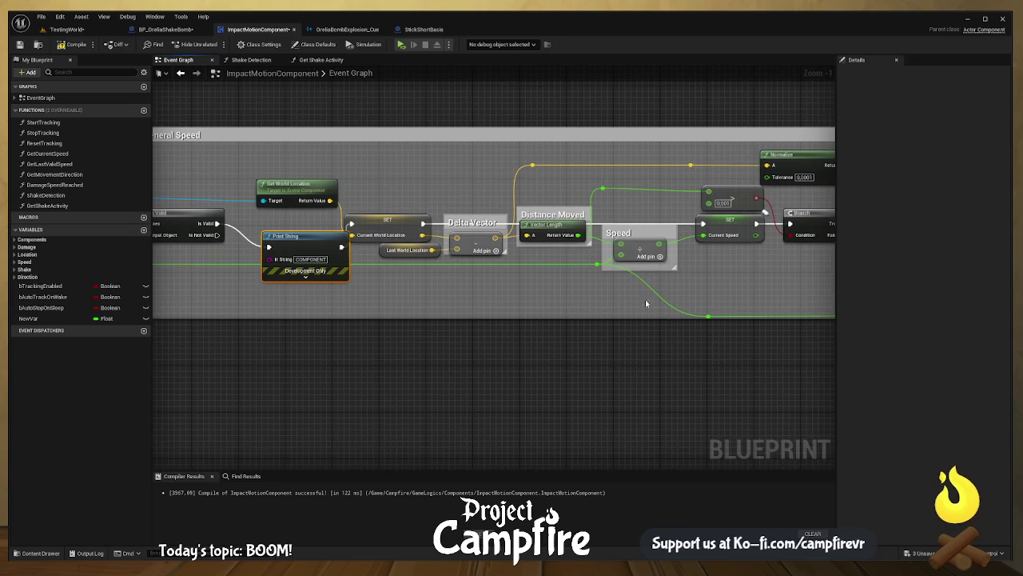
left_click_drag(650, 297, 480, 297)
left_click_drag(669, 295, 516, 296)
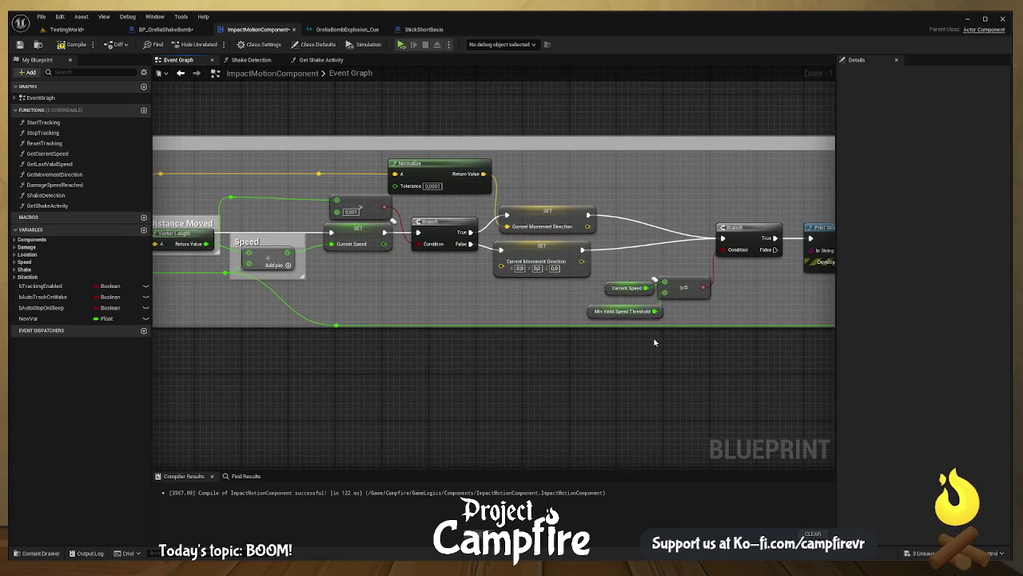
left_click_drag(651, 343, 623, 334)
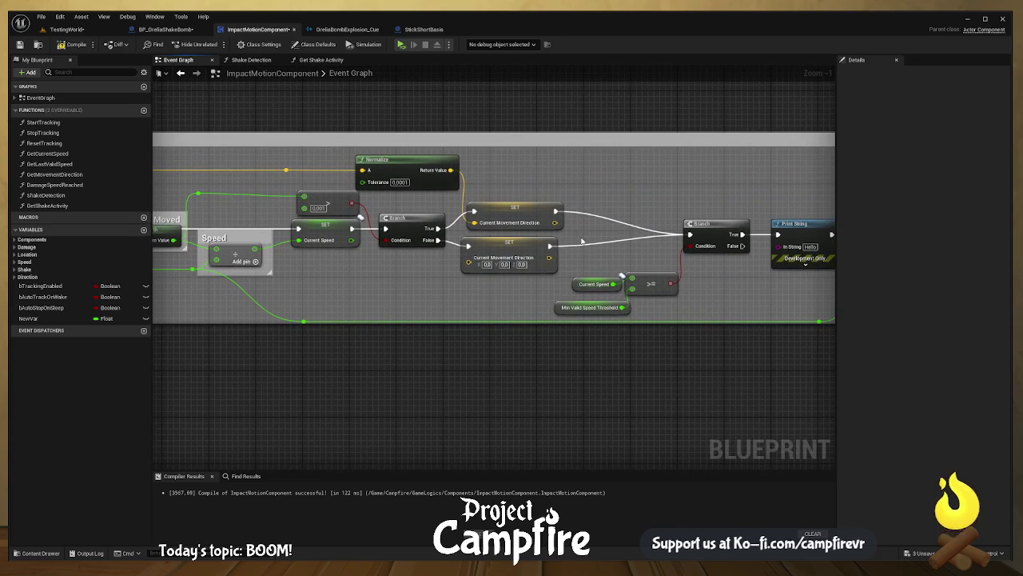
mouse_move(654, 289)
left_mouse_down()
mouse_move(327, 276)
mouse_move(512, 287)
mouse_move(591, 303)
mouse_move(581, 308)
left_mouse_up()
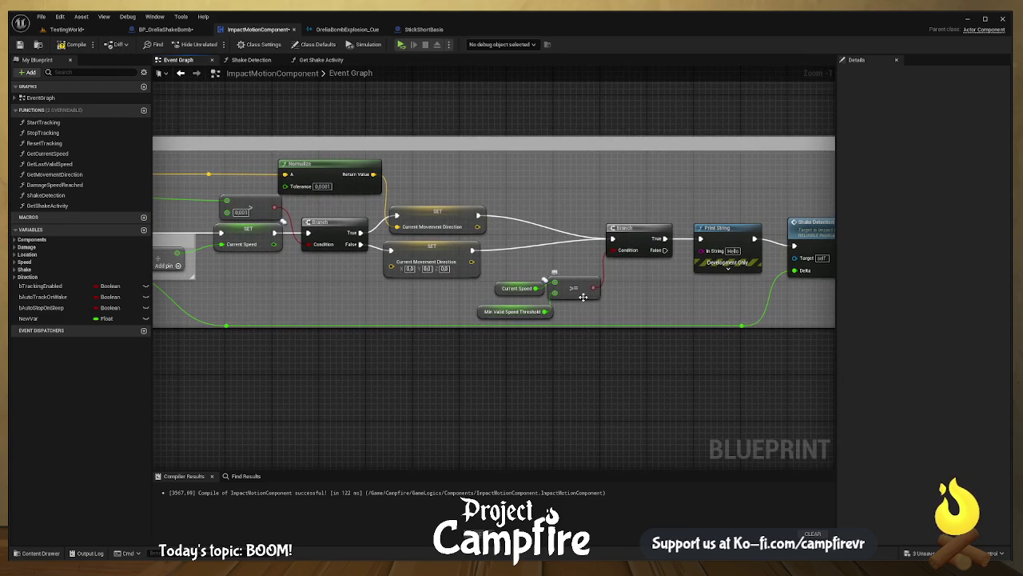
left_click(511, 315)
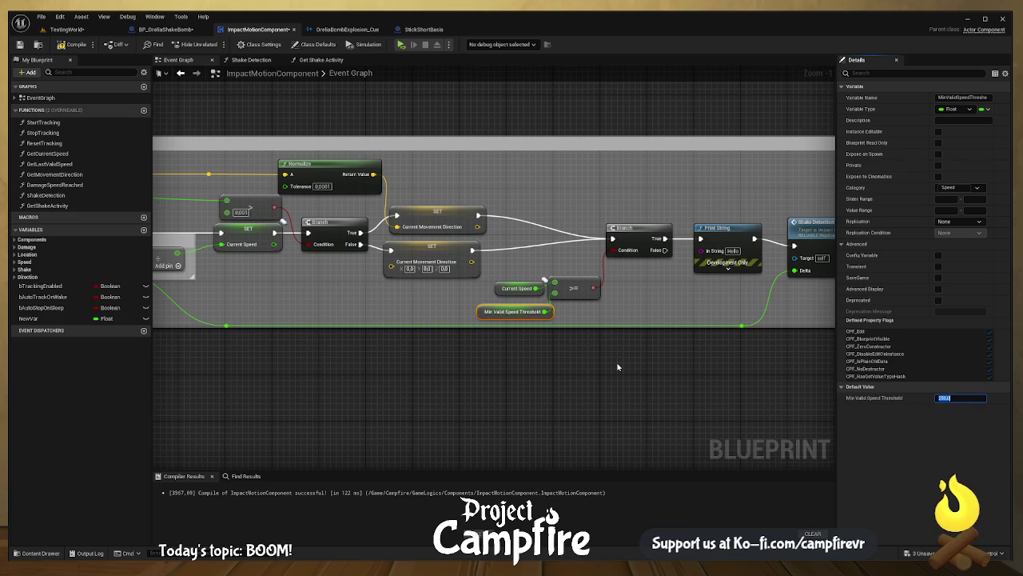
left_click_drag(563, 254, 613, 296)
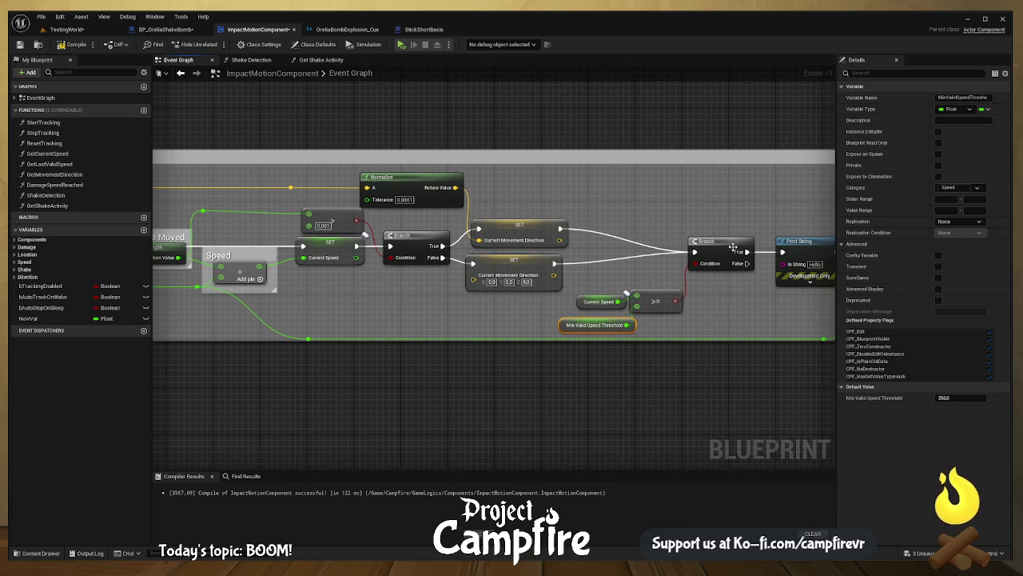
left_click_drag(650, 252, 714, 258)
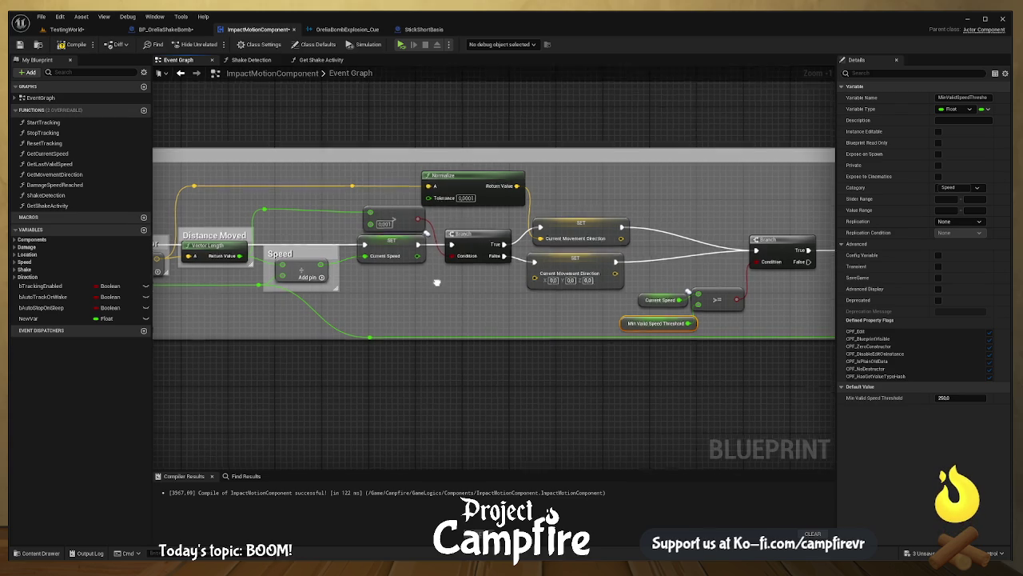
mouse_move(437, 286)
left_mouse_down()
mouse_move(414, 261)
mouse_move(440, 276)
mouse_move(631, 291)
left_mouse_up()
- Add a Print String of Current Speed after SET Current Speed, compile, and play-test
left_click(571, 253)
mouse_move(596, 253)
left_mouse_down()
mouse_move(609, 276)
mouse_move(604, 314)
mouse_move(617, 301)
left_mouse_up()
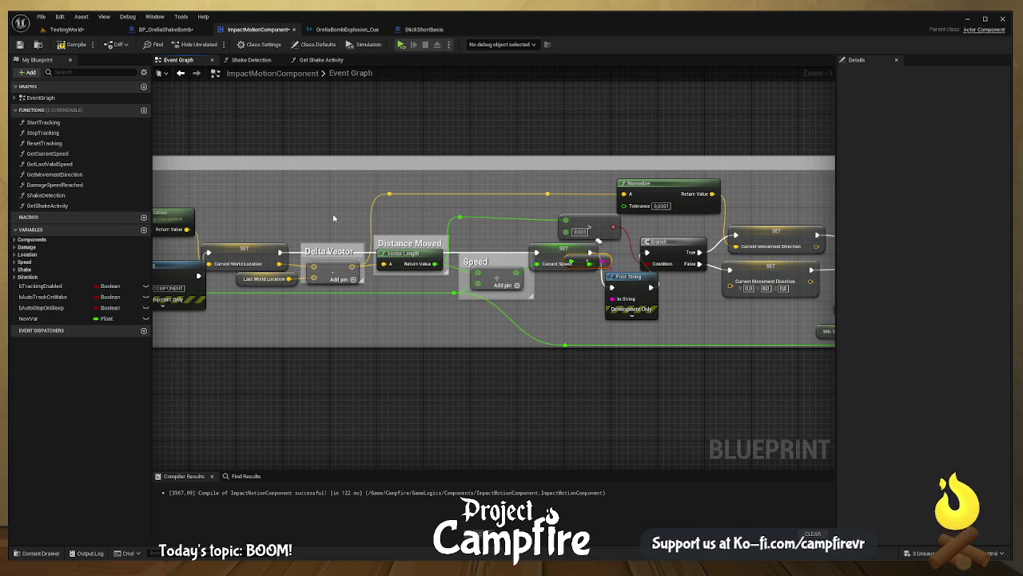
left_click(80, 46)
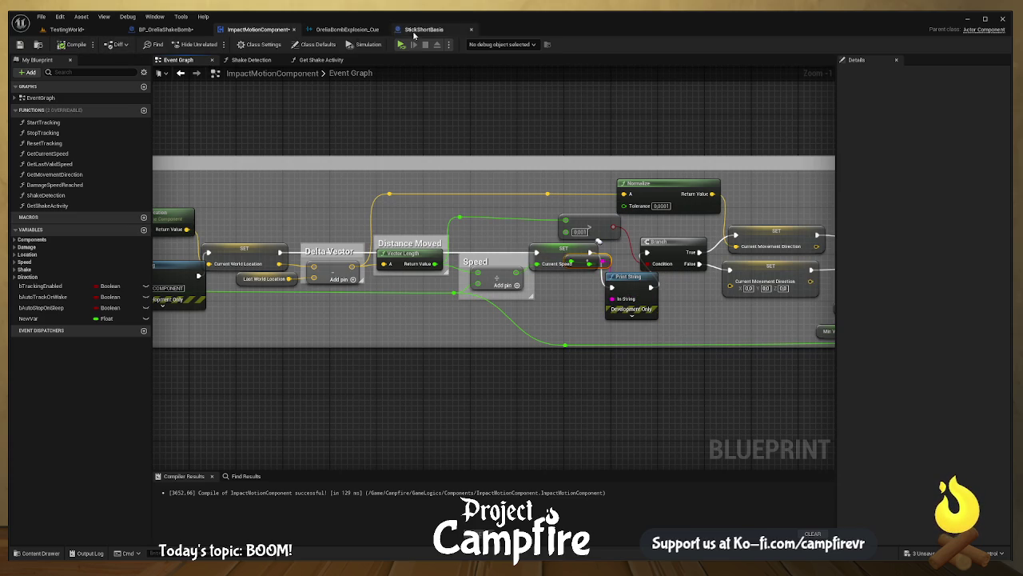
left_click(402, 45)
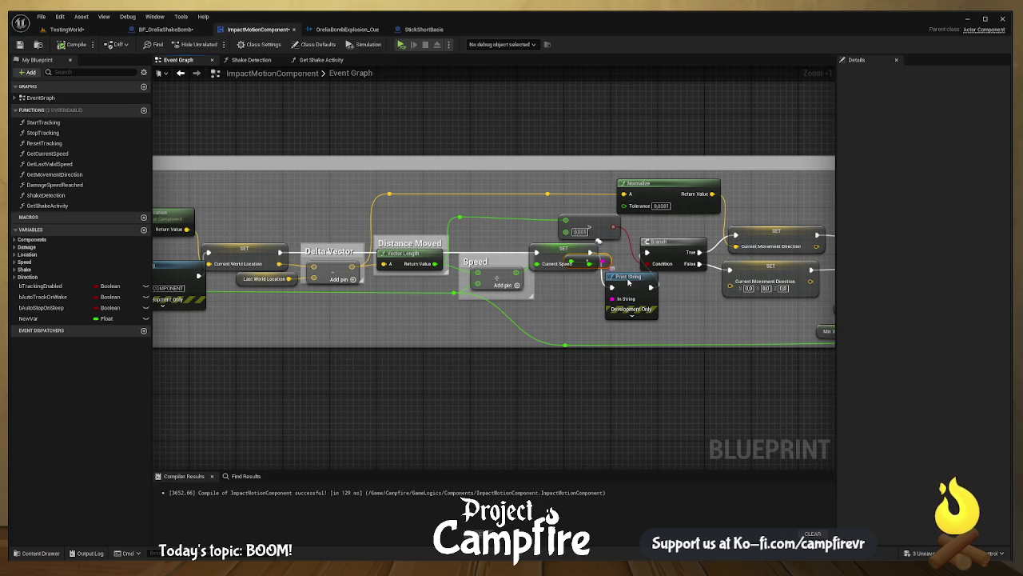
- Delete the Current Speed and COMPONENT prints and wire Is Valid directly to the world-location SET
key("Delete")
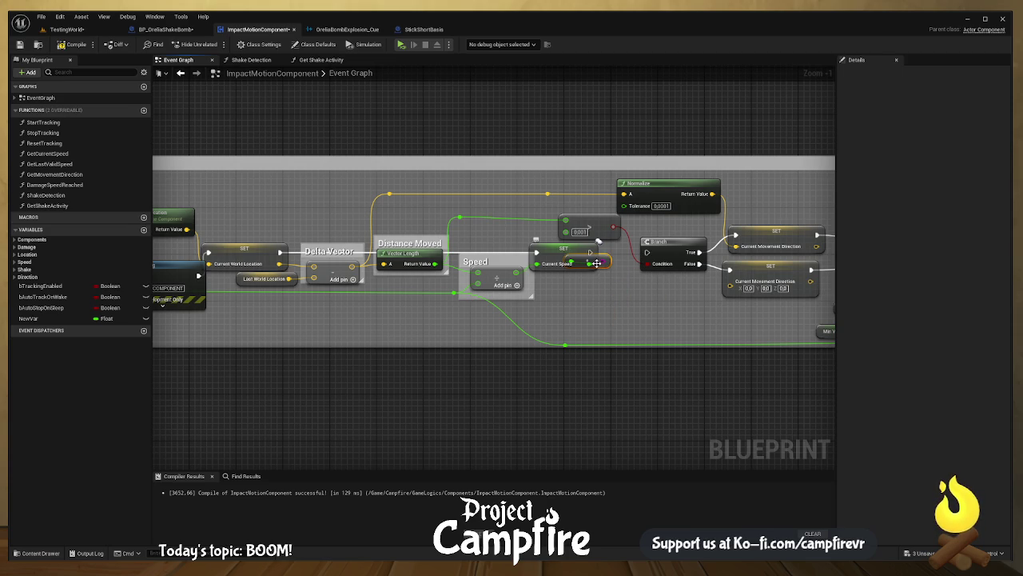
left_click_drag(190, 275, 592, 227)
key("Delete")
left_click_drag(478, 205, 612, 206)
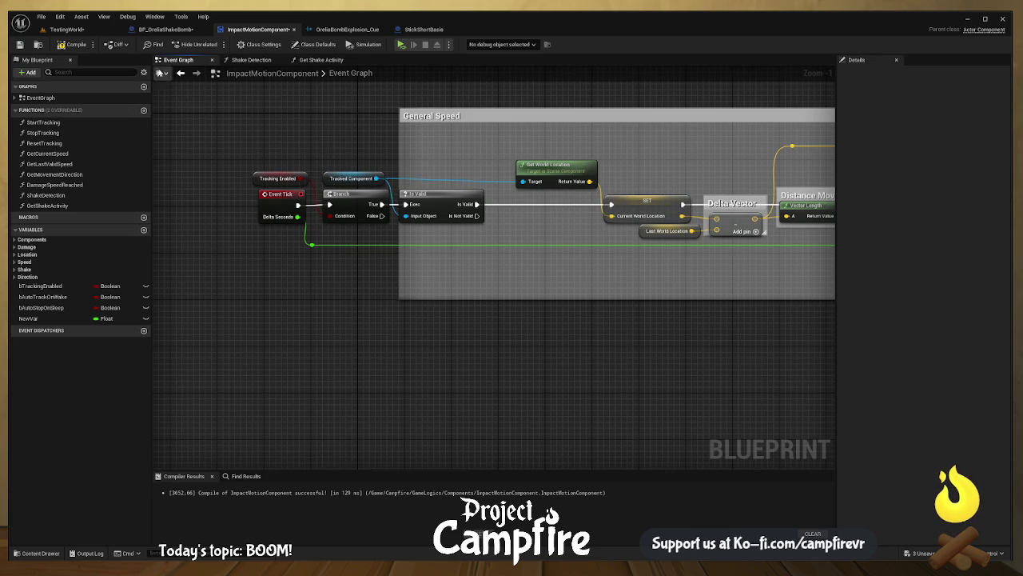
mouse_move(447, 154)
left_mouse_down()
mouse_move(379, 161)
mouse_move(470, 202)
left_mouse_up()
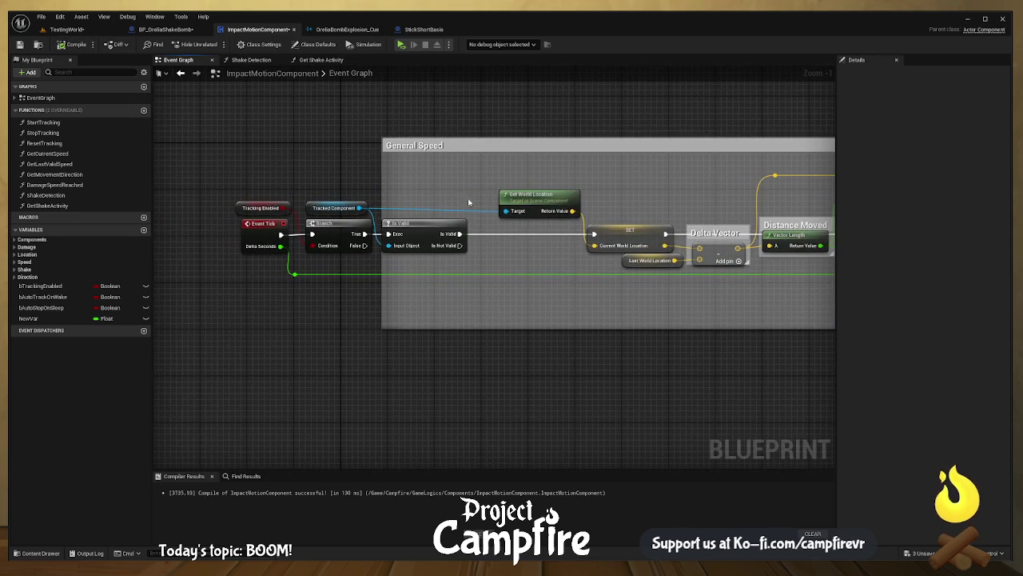
- In BP_OreliaShakeBomb, enable Replicates on the VelocityTip component
left_click(335, 209)
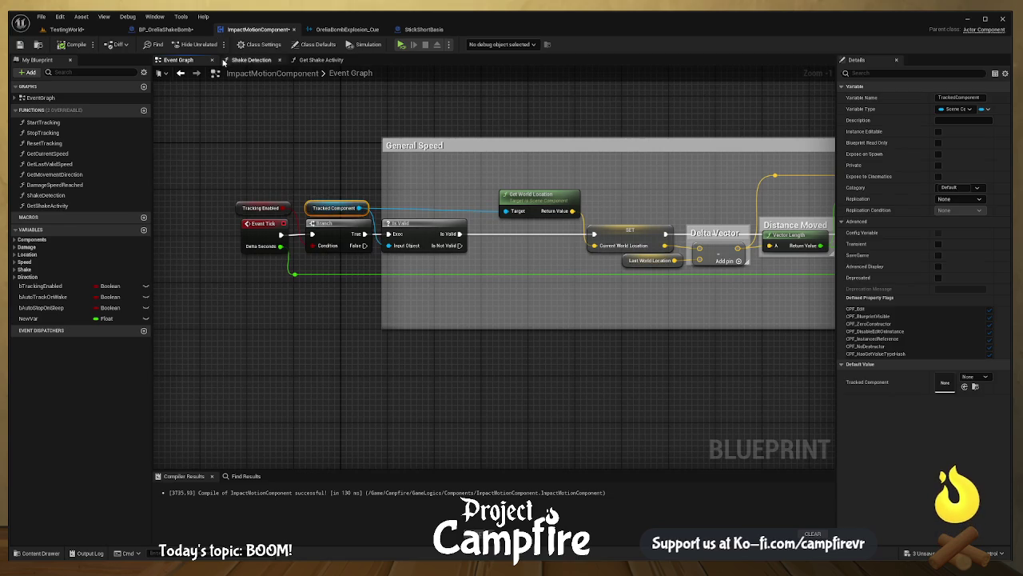
left_click(165, 29)
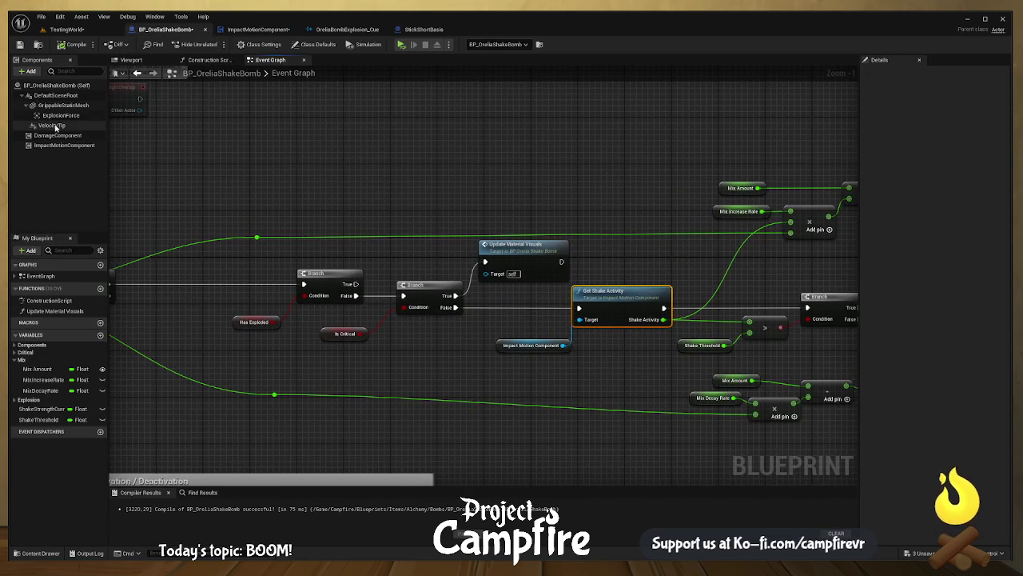
left_click(53, 125)
scroll(450, 217, "down", 3)
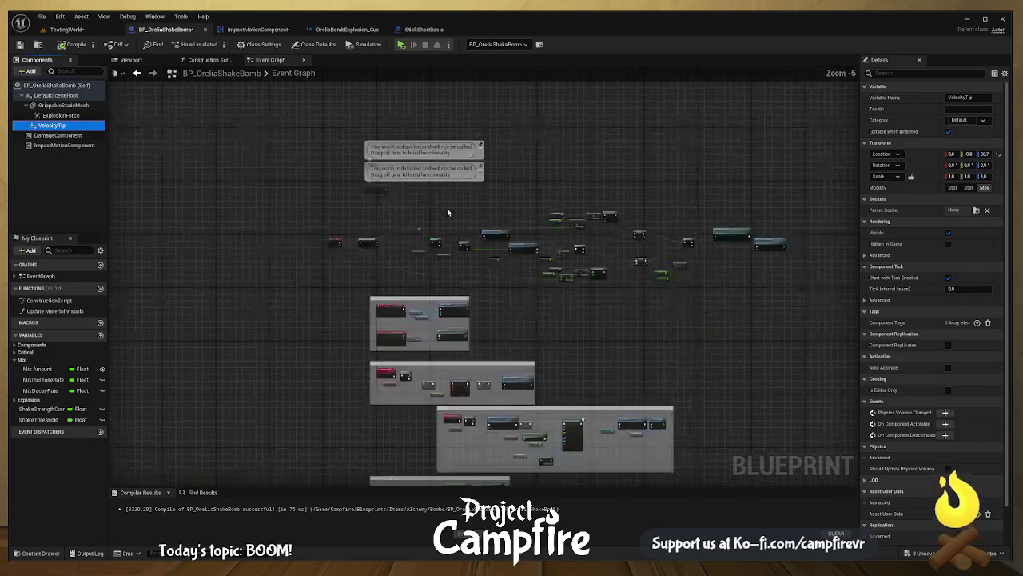
scroll(516, 244, "up", 3)
scroll(517, 243, "up", 1)
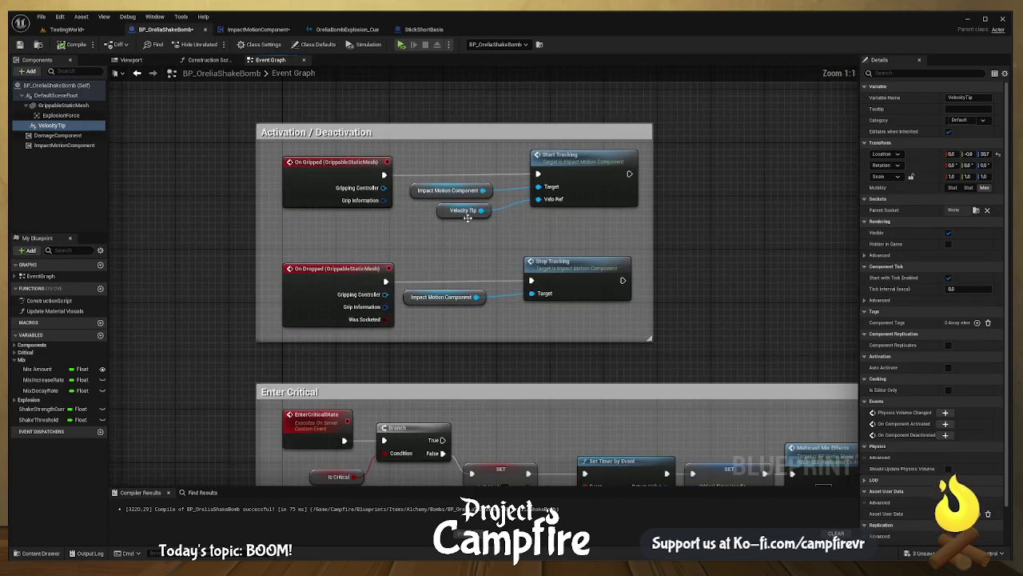
left_click(439, 210)
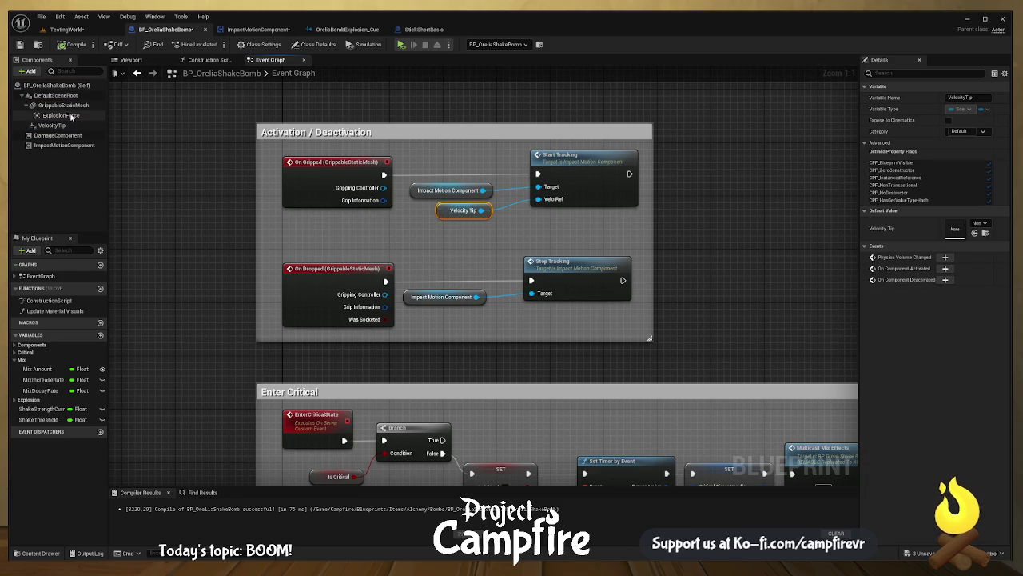
left_click(67, 126)
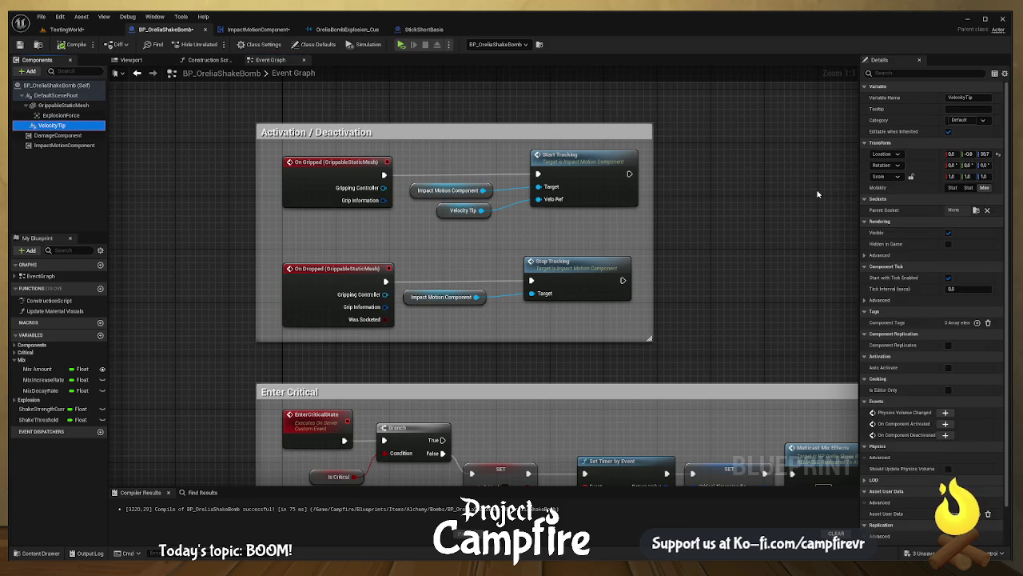
left_click(889, 73)
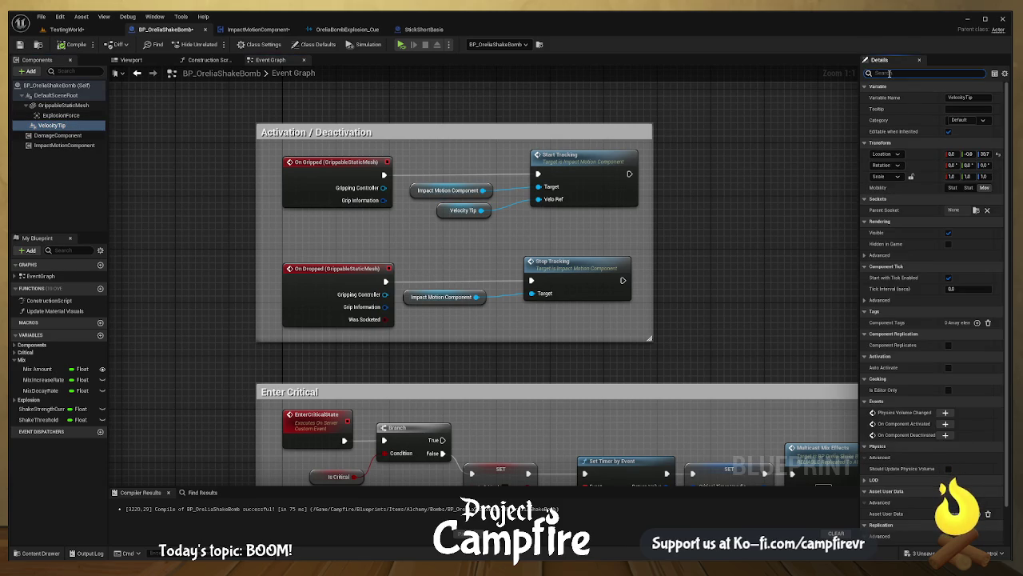
type("repli")
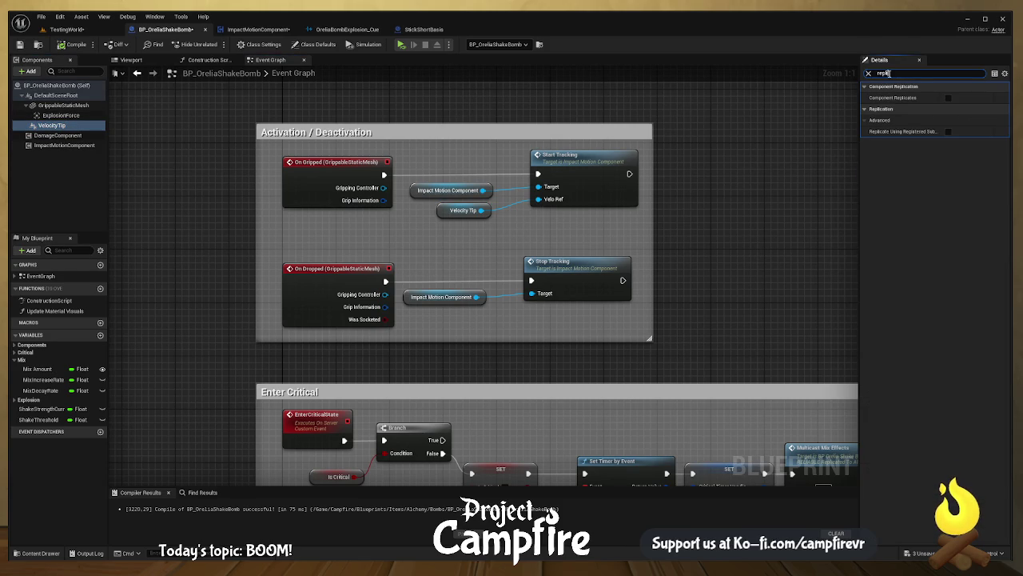
left_click(948, 98)
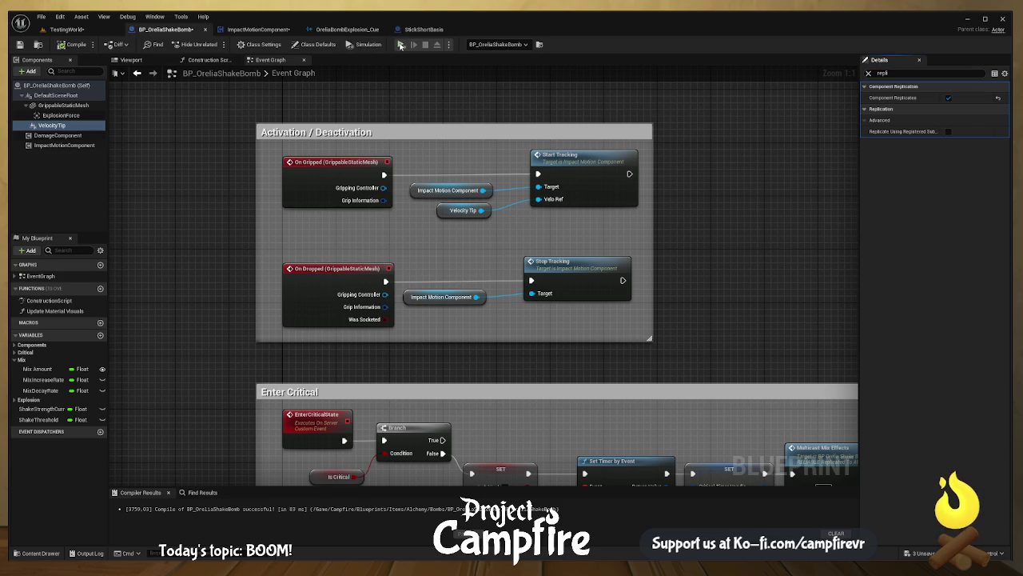
- Enable Replicates on the BP_OreliaShakeBomb actor itself
left_click(39, 84)
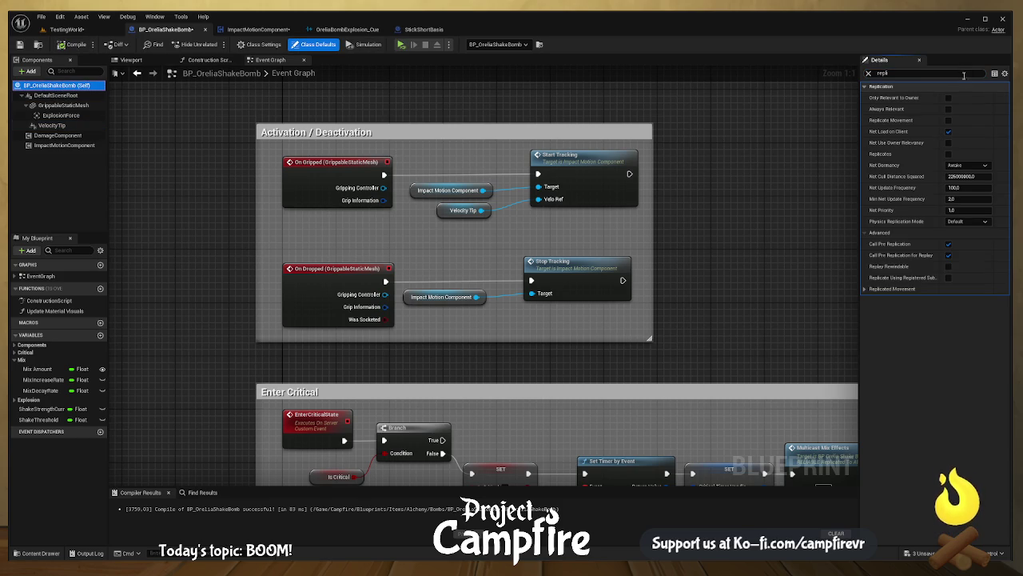
left_click(948, 153)
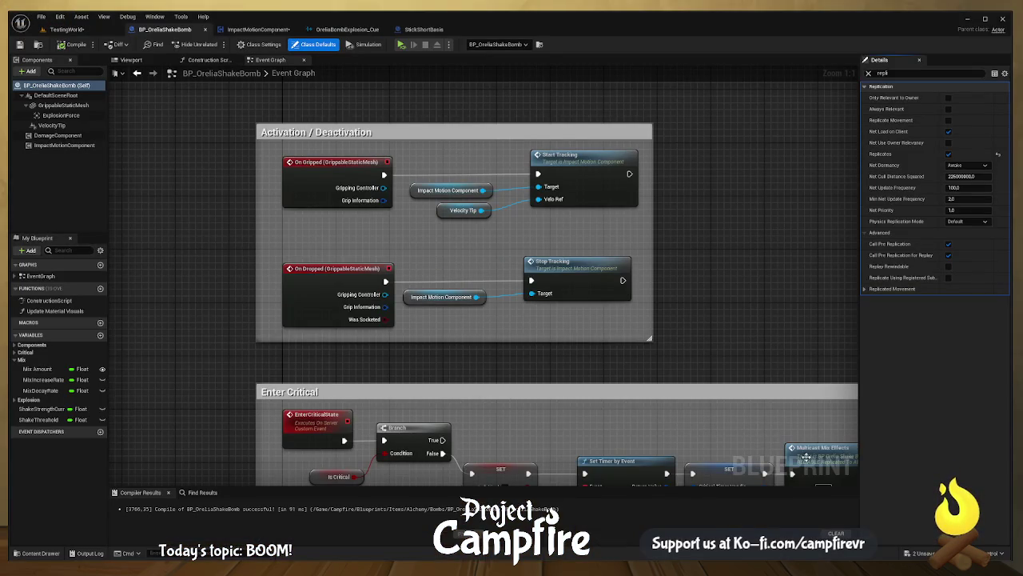
scroll(523, 205, "down", 5)
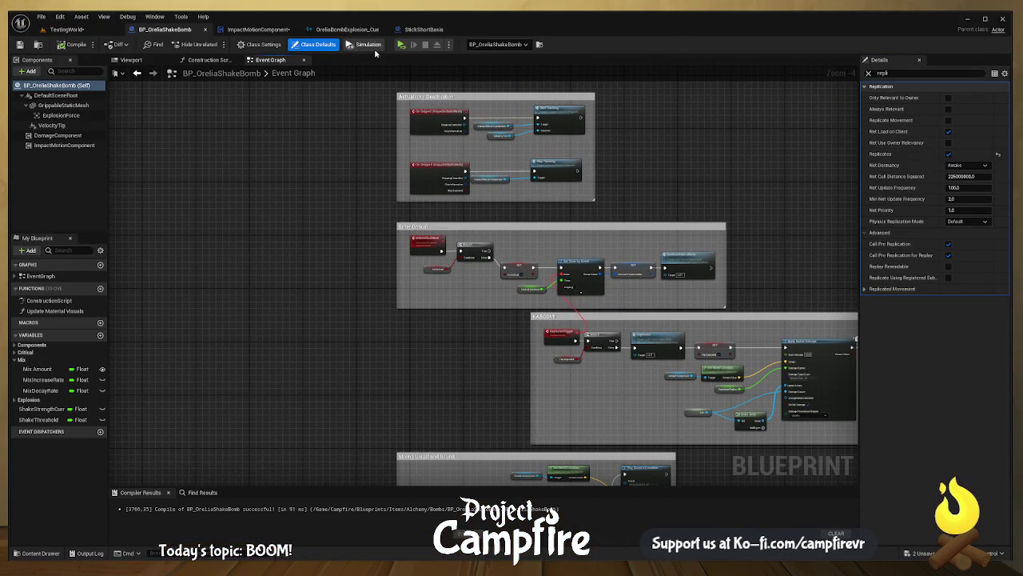
- In ImpactMotionComponent, add a Print String of Current Speed after SET Current Speed, save, and play-test
left_click(271, 30)
mouse_move(440, 259)
left_mouse_down()
mouse_move(501, 247)
mouse_move(448, 235)
mouse_move(517, 248)
mouse_move(555, 215)
mouse_move(535, 237)
mouse_move(527, 229)
mouse_move(560, 235)
left_mouse_up()
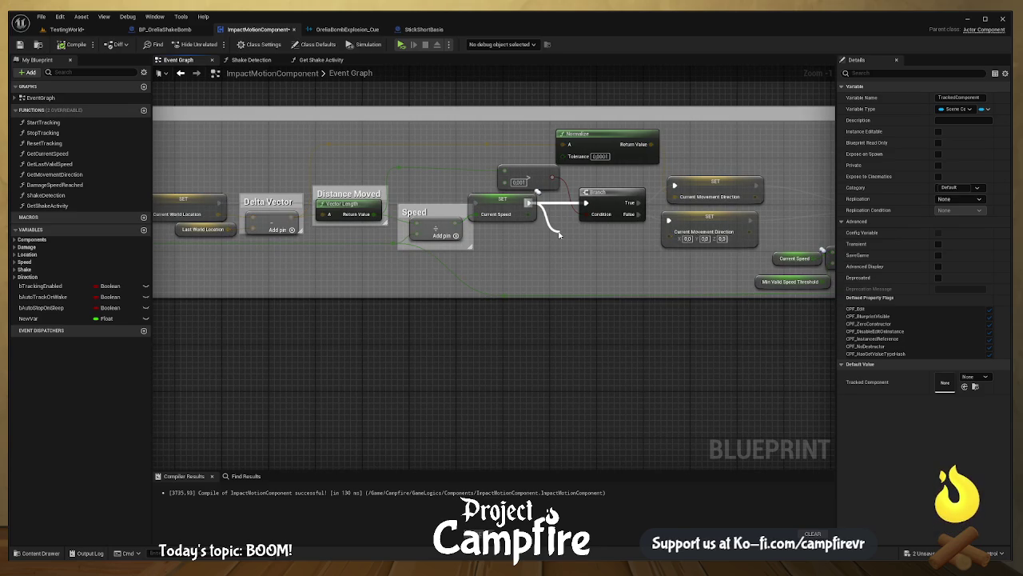
left_click_drag(560, 234, 527, 218)
left_click_drag(562, 263, 562, 260)
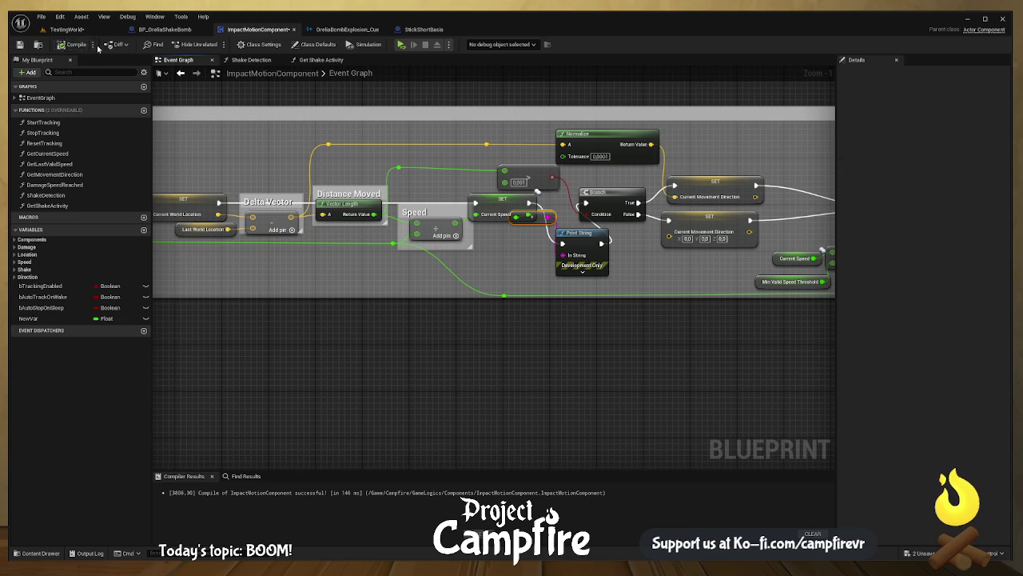
left_click(20, 45)
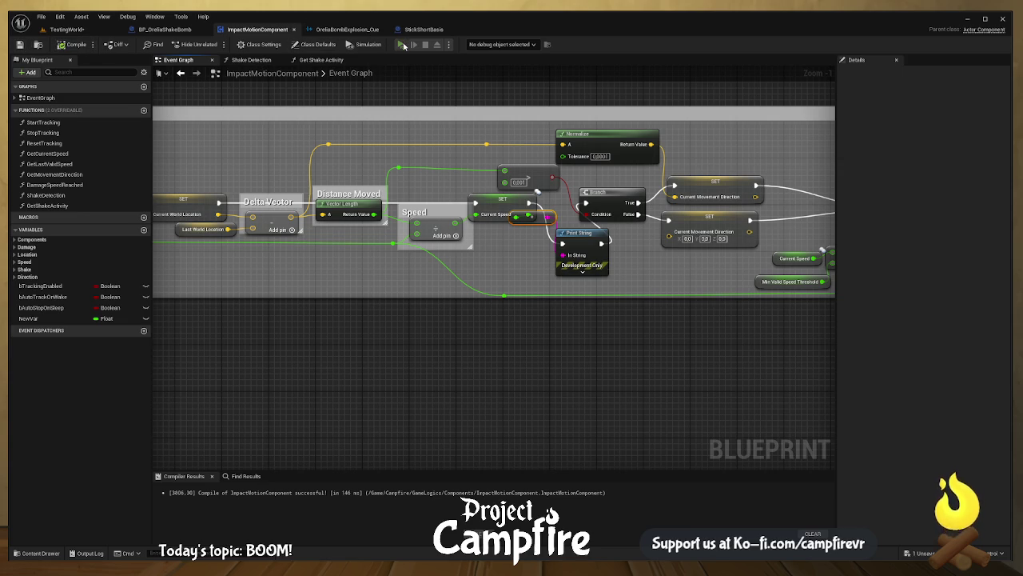
left_click(403, 45)
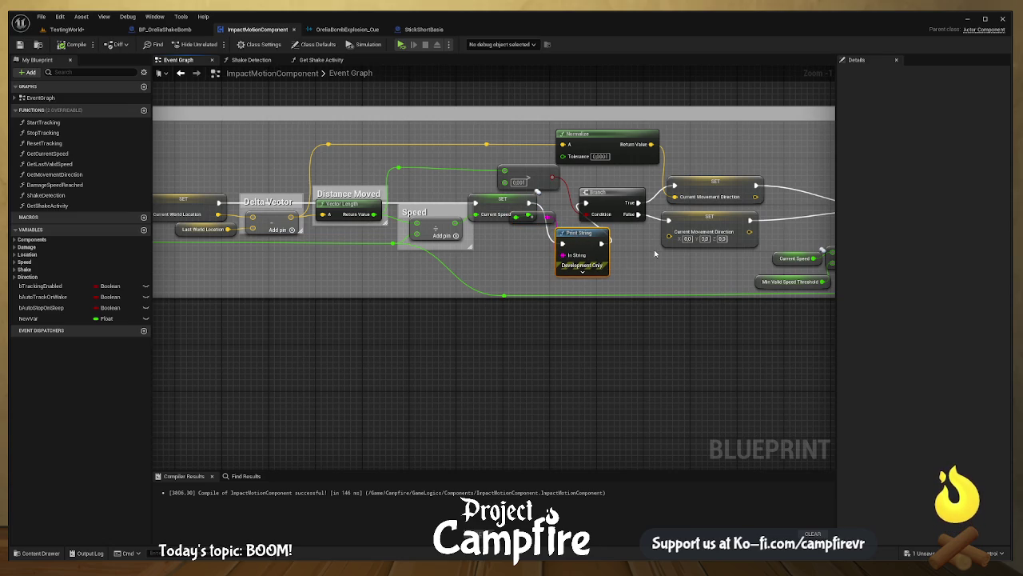
- Delete the Print String before Shake Detection Server and wire Branch True straight into it
mouse_move(552, 266)
left_mouse_down()
mouse_move(612, 277)
mouse_move(925, 284)
mouse_move(913, 280)
left_mouse_up()
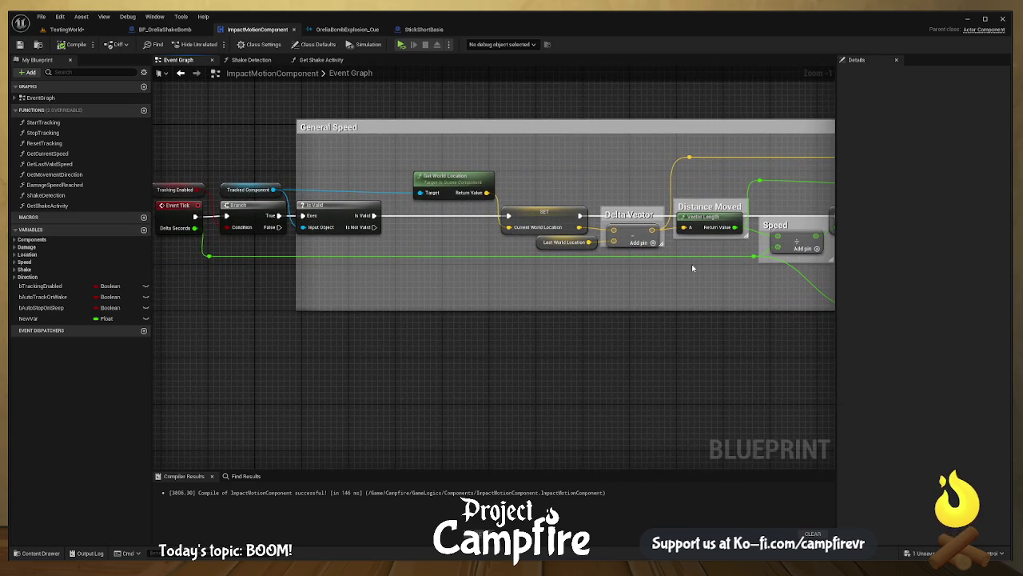
left_click_drag(691, 264, 644, 231)
left_click_drag(506, 239, 630, 247)
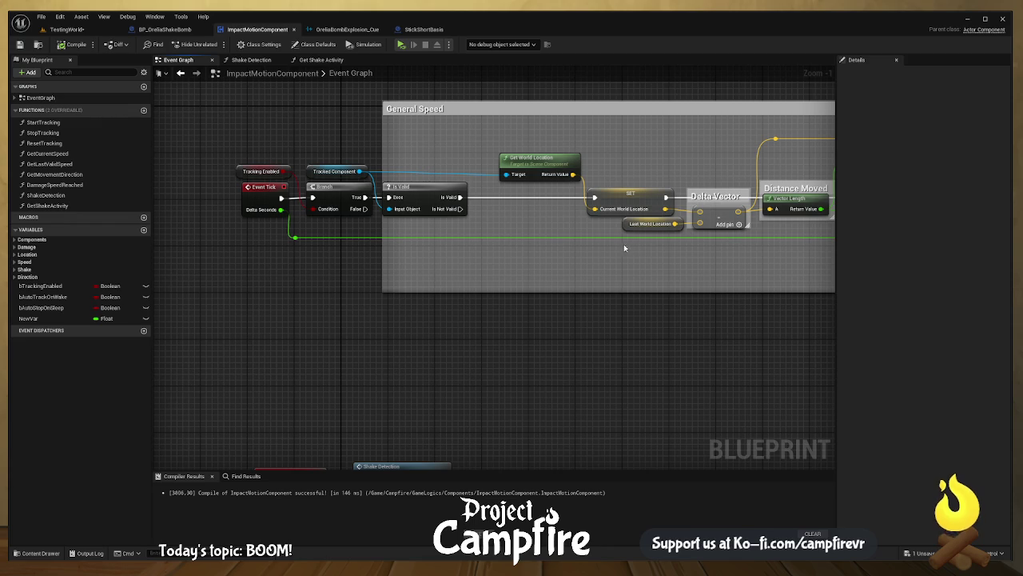
left_click_drag(707, 254, 307, 240)
mouse_move(760, 257)
left_mouse_down()
mouse_move(539, 254)
mouse_move(539, 278)
mouse_move(407, 285)
left_mouse_up()
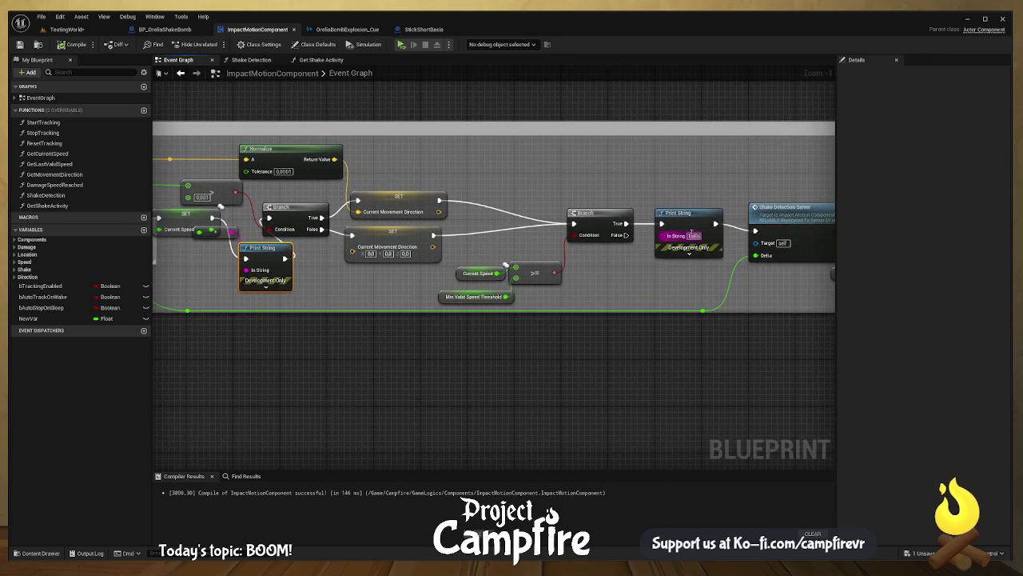
key("Delete")
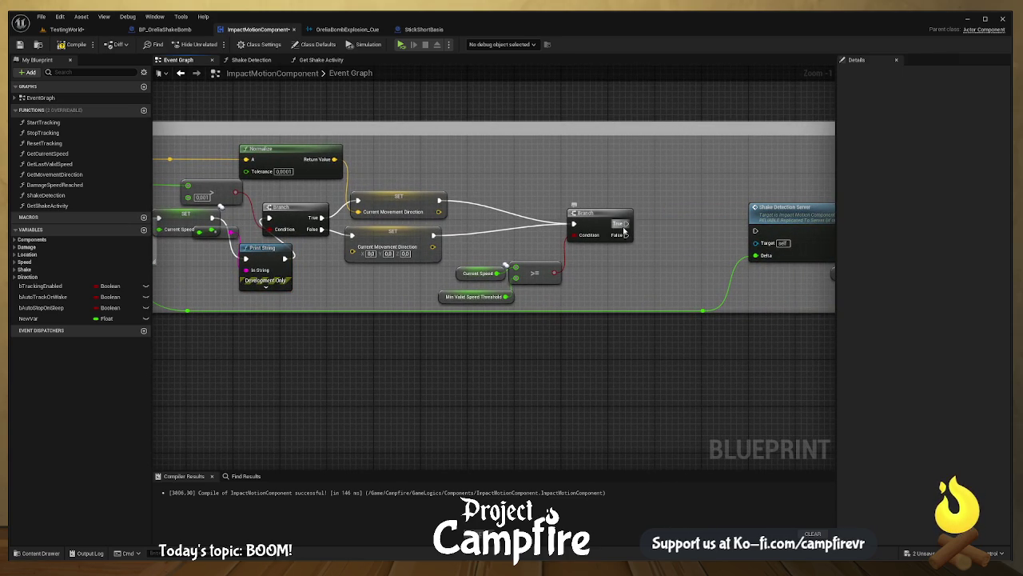
left_click_drag(625, 230, 757, 233)
double_click(795, 213)
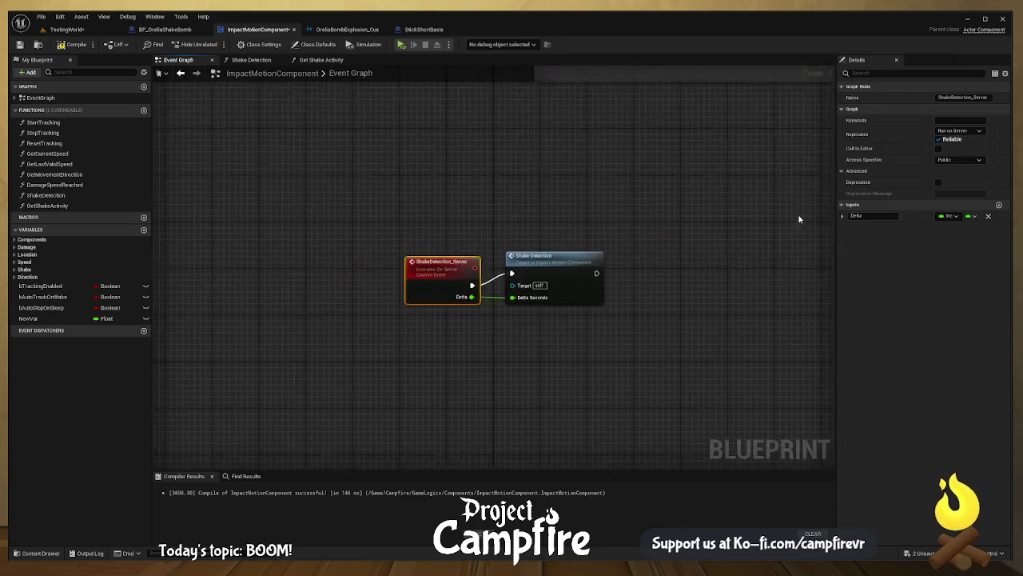
- Review the Shake Detection function graph, then return to ImpactMotionComponent's Event Graph
double_click(638, 257)
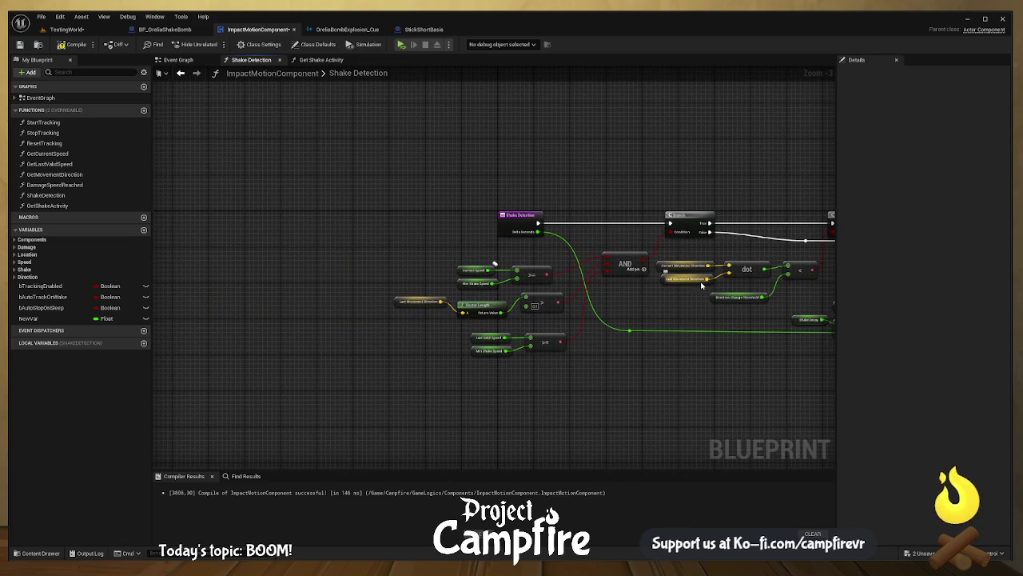
mouse_move(708, 295)
left_mouse_down()
mouse_move(674, 286)
mouse_move(670, 271)
left_mouse_up()
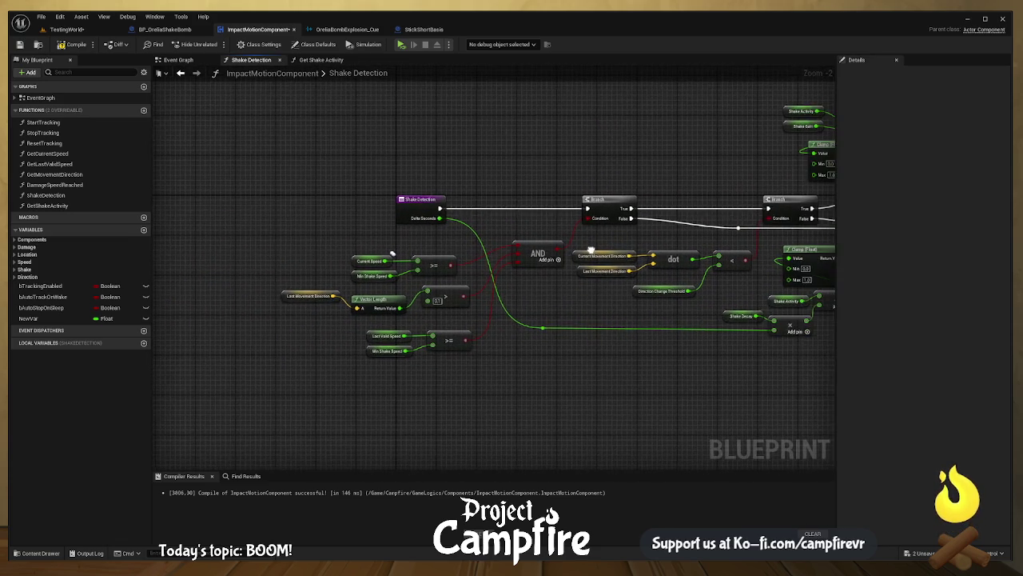
scroll(549, 218, "up", 1)
mouse_move(548, 217)
left_mouse_down()
mouse_move(491, 195)
mouse_move(470, 289)
left_mouse_up()
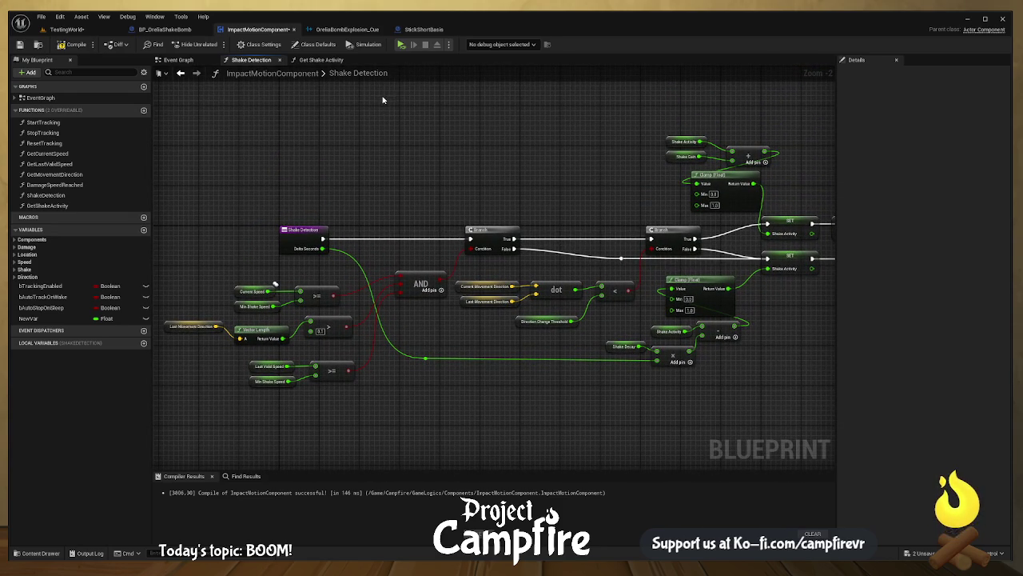
left_click(183, 60)
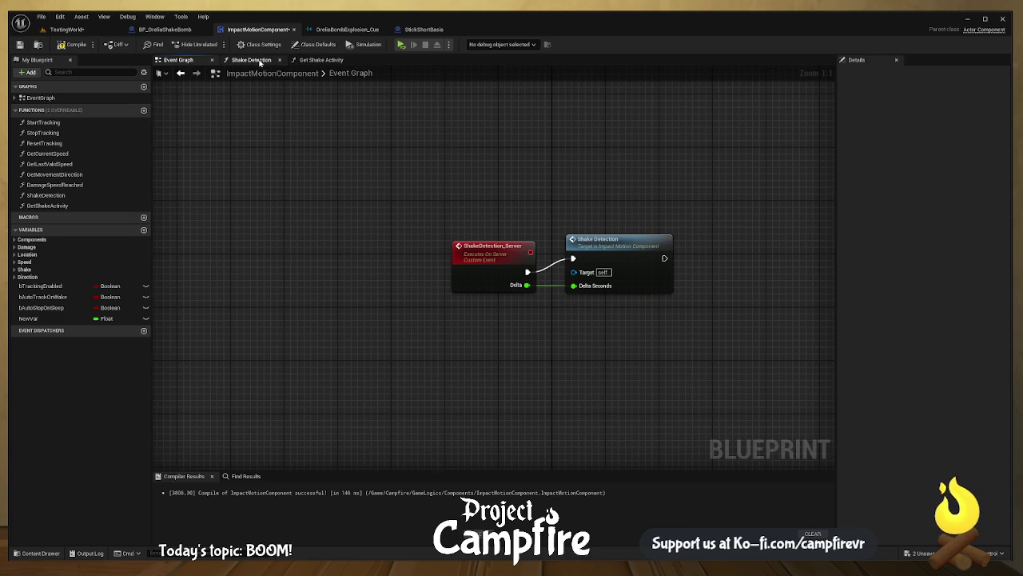
left_click(182, 30)
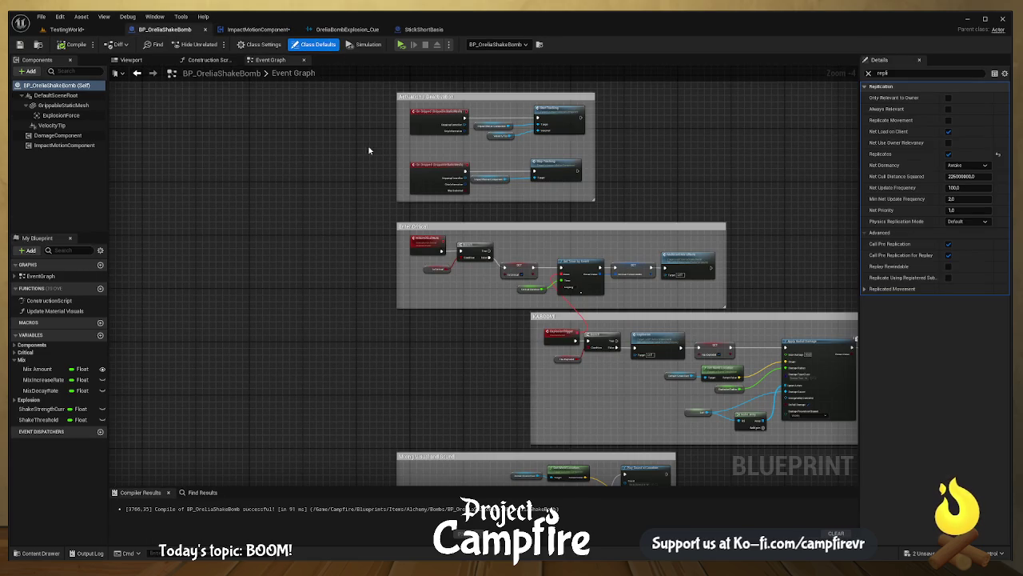
left_click(269, 32)
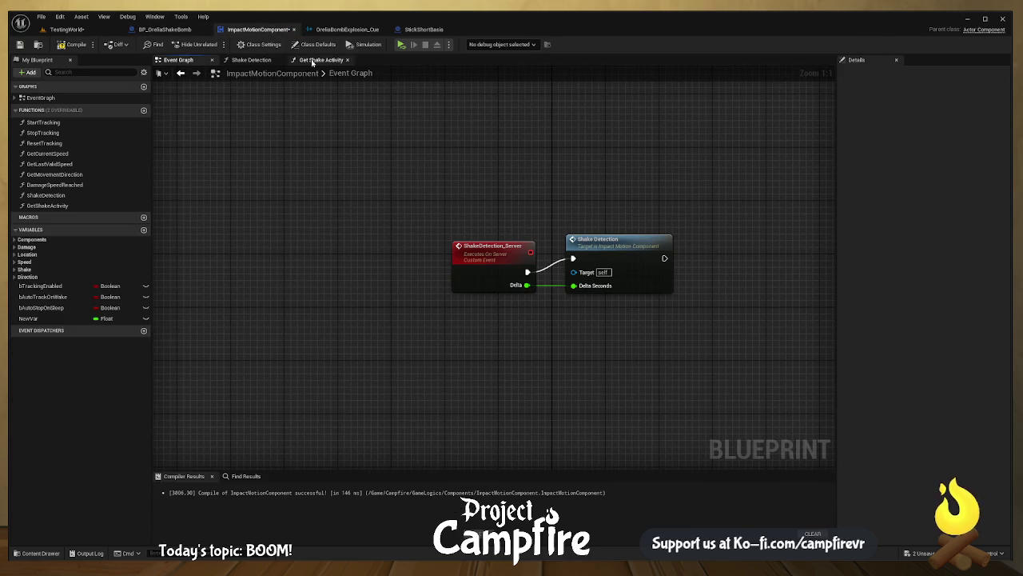
left_click(261, 60)
left_click(206, 63)
scroll(542, 236, "down", 7)
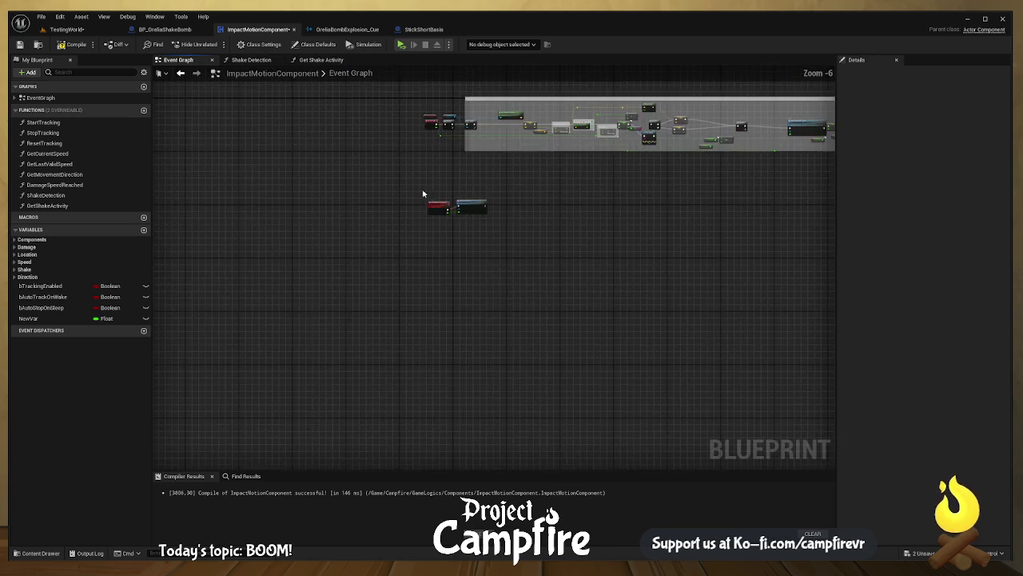
scroll(516, 278, "up", 6)
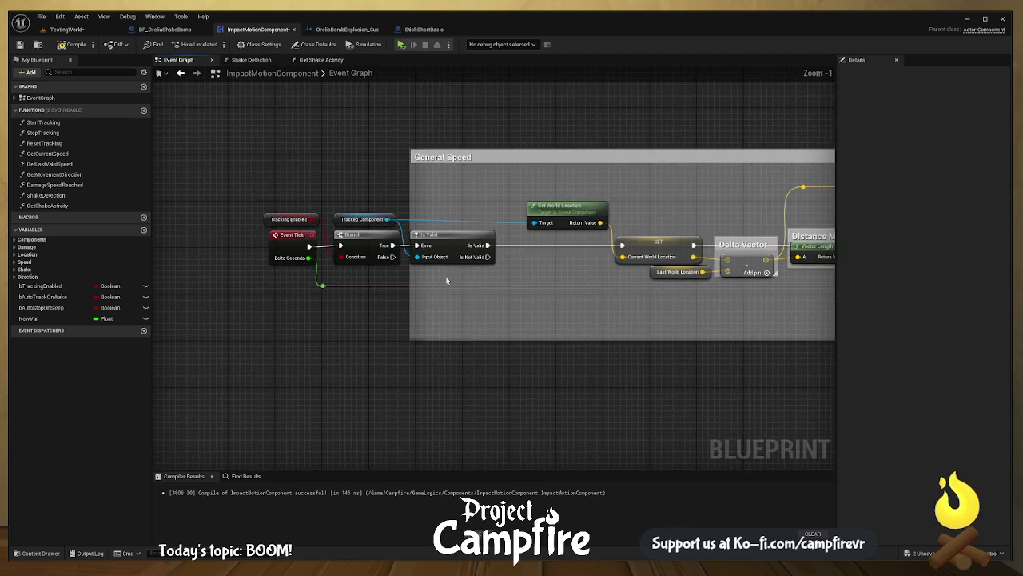
- Add a Print String after Is Valid showing Tracked Component's display name, then compile ImpactMotionComponent
left_click_drag(500, 239, 536, 240)
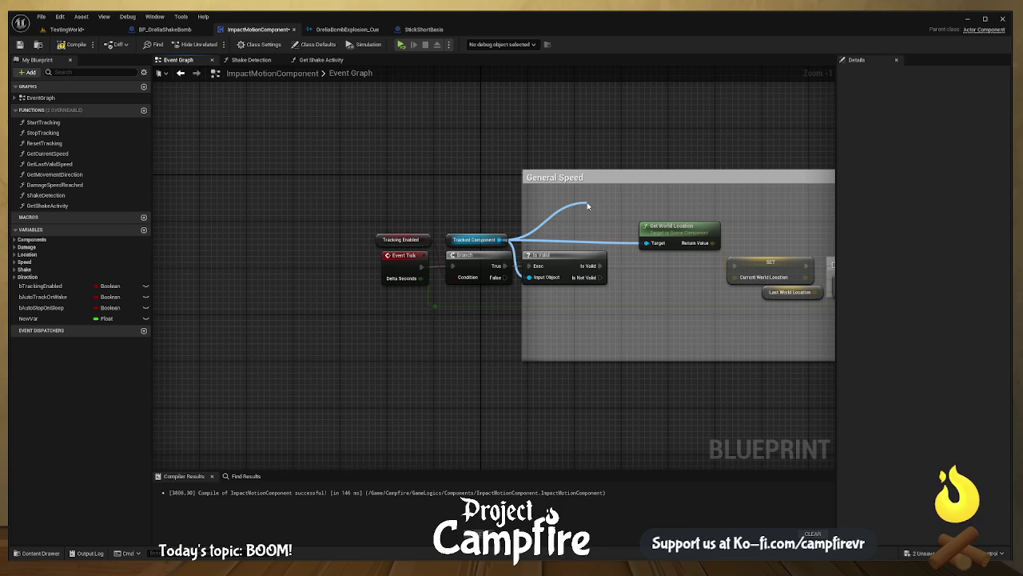
left_click_drag(588, 206, 531, 276)
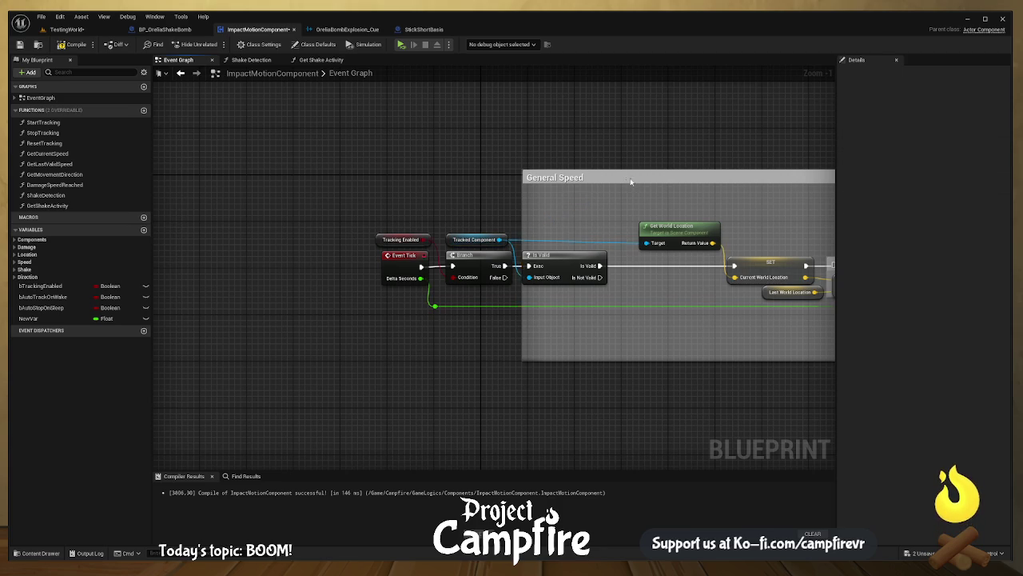
left_click(537, 272)
left_click_drag(604, 267, 611, 244)
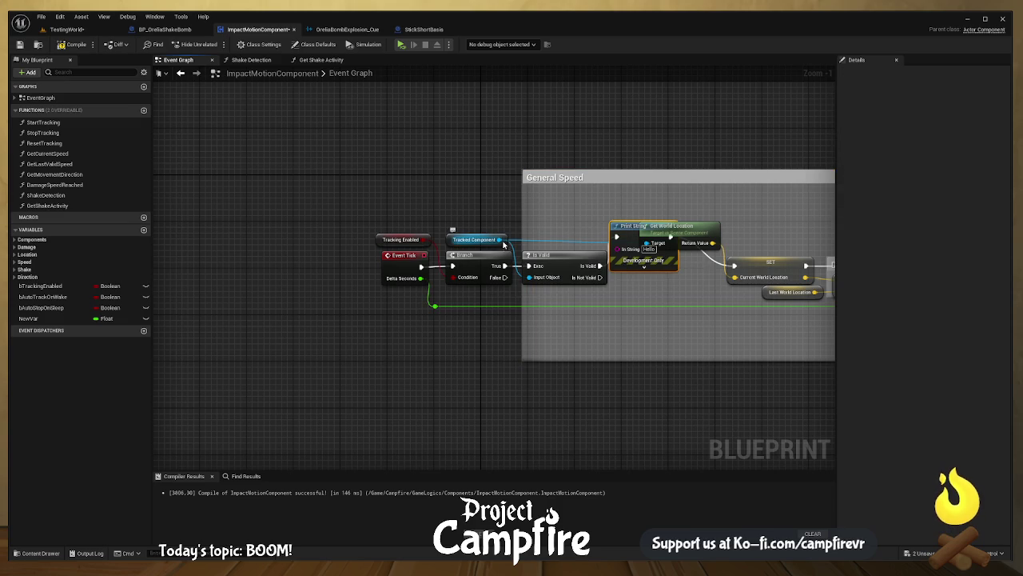
left_click_drag(503, 244, 620, 248)
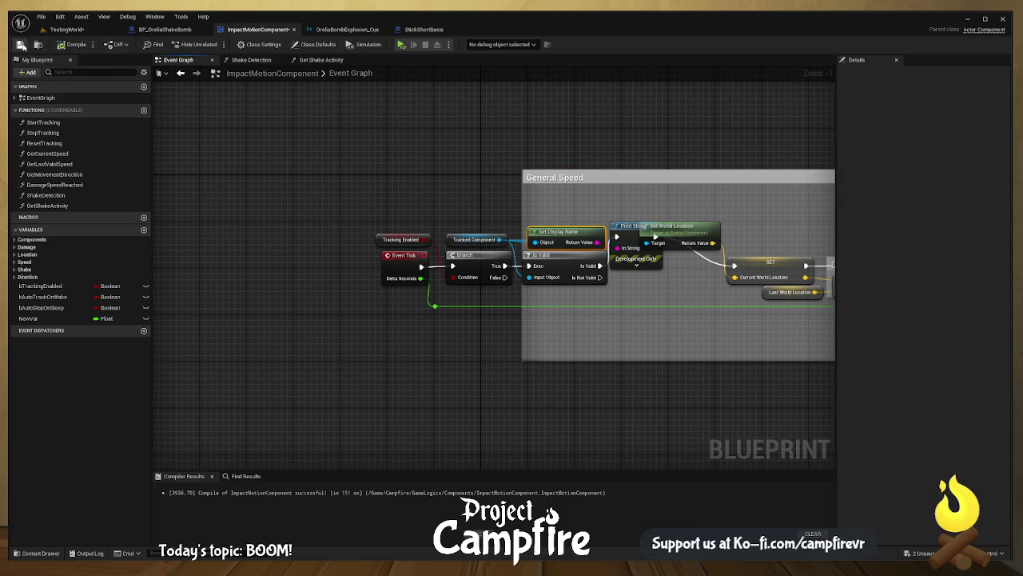
left_click(20, 45)
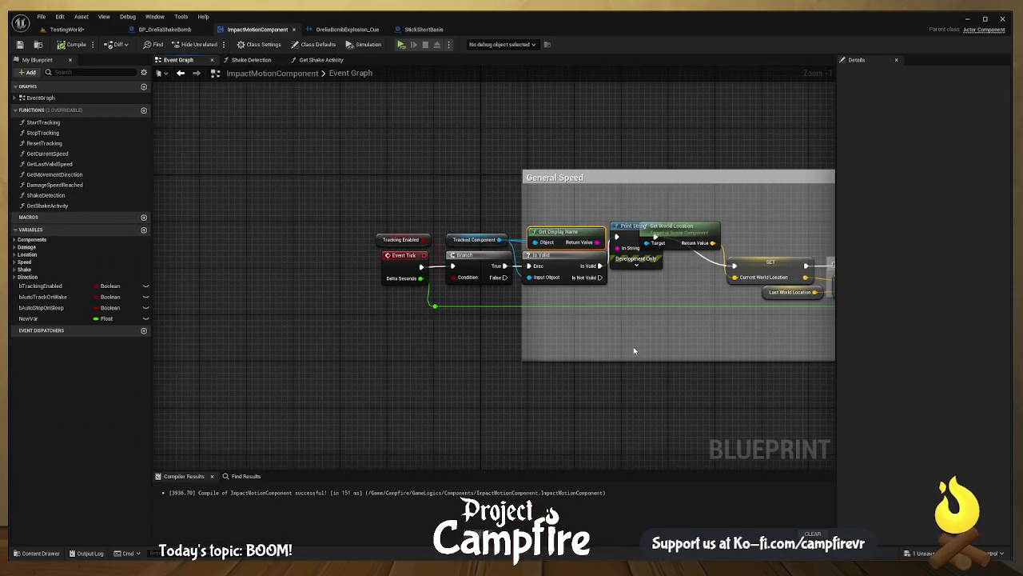
- Delete the Get Display Name and Print String nodes and reconnect Is Valid to SET Current World Location
left_click_drag(634, 350, 551, 337)
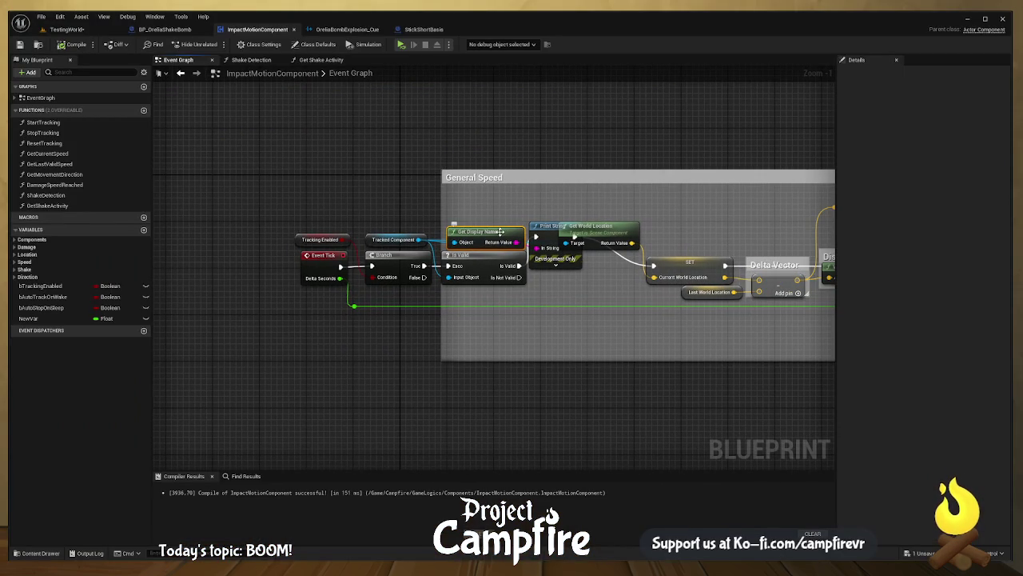
key("Delete")
left_click(542, 231)
key("Delete")
mouse_move(520, 266)
left_mouse_down()
mouse_move(668, 267)
mouse_move(499, 281)
left_mouse_up()
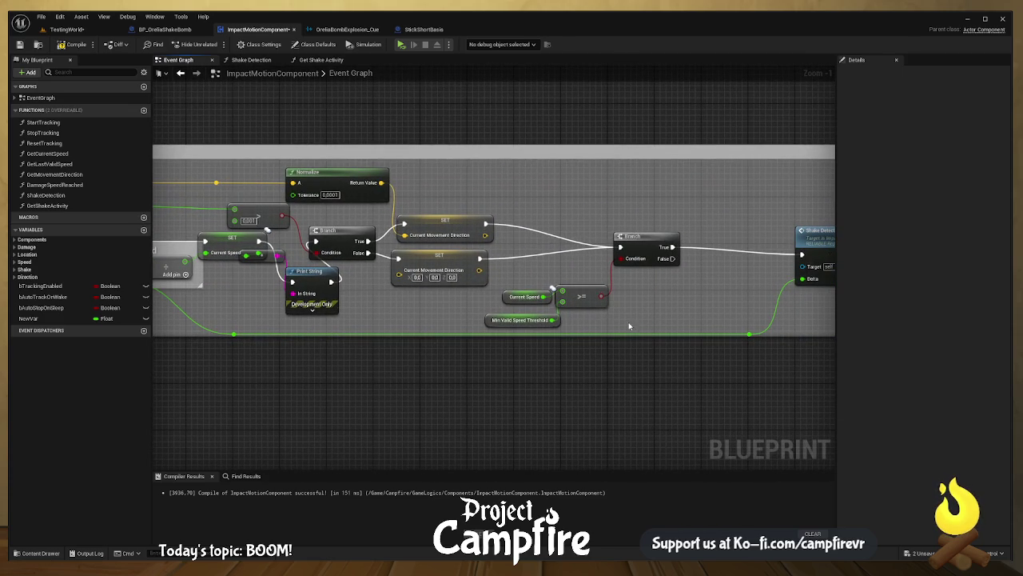
- Inspect Min Valid Speed Threshold and select the speed comparison gating the Branch before Shake Detection Server
left_click(523, 319)
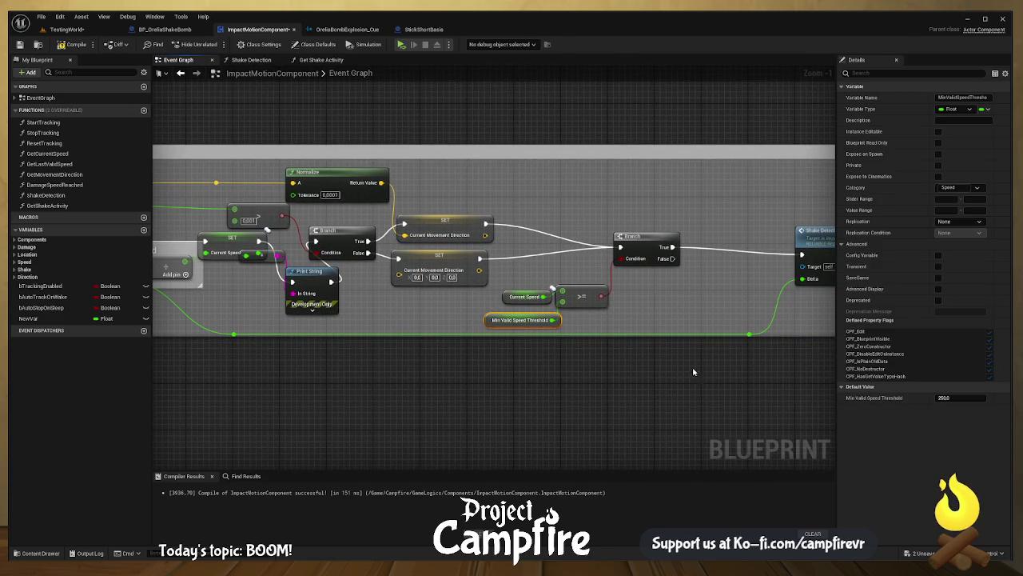
mouse_move(659, 355)
left_mouse_down()
mouse_move(684, 347)
mouse_move(662, 326)
mouse_move(628, 347)
left_mouse_up()
mouse_move(712, 343)
left_mouse_down()
mouse_move(650, 322)
mouse_move(598, 326)
left_mouse_up()
left_click_drag(481, 379, 373, 285)
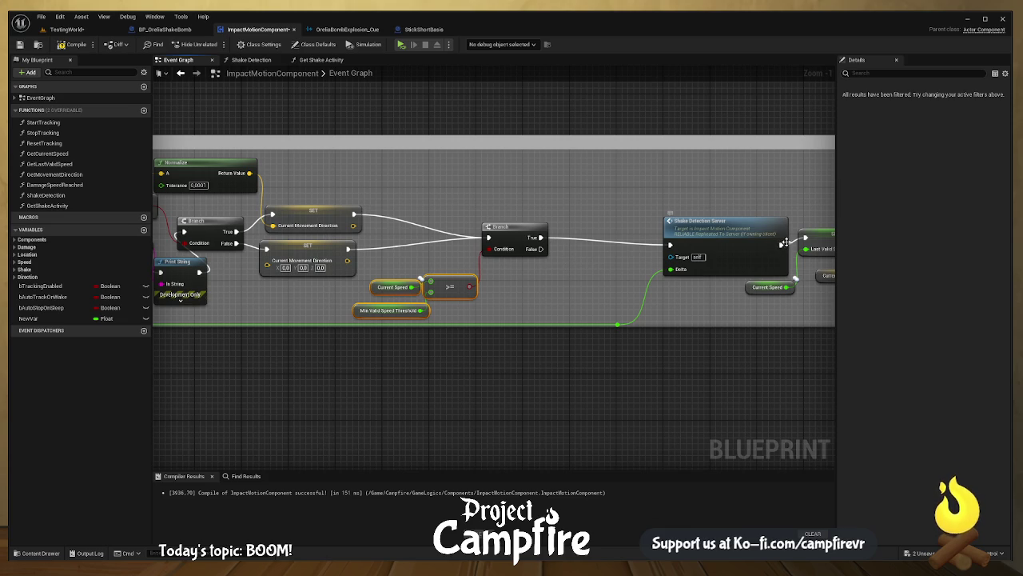
- Rewire the Branch so False goes to Shake Detection Server and True goes straight to the SET node
left_click_drag(785, 243, 538, 242)
left_click_drag(462, 273, 615, 254)
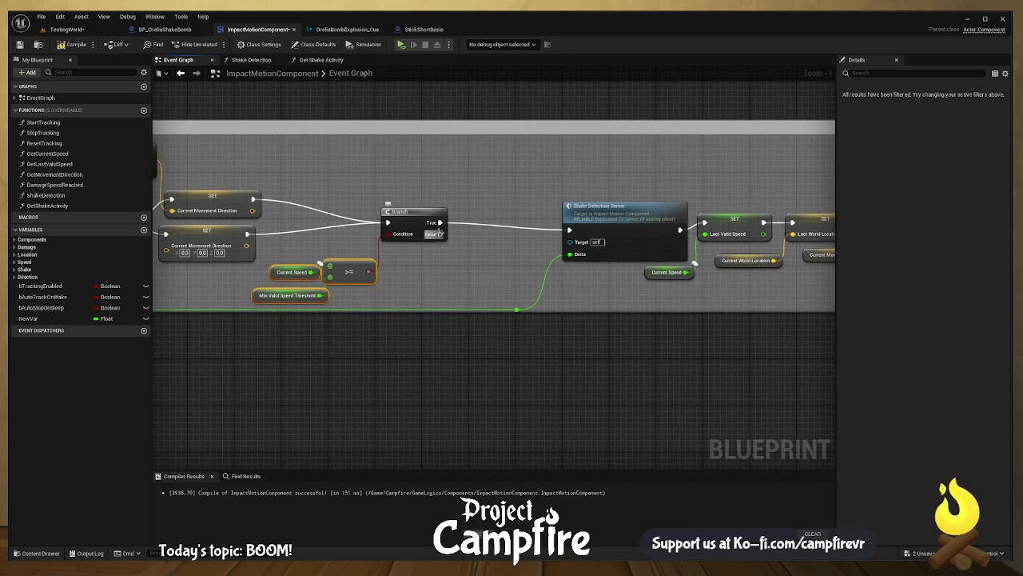
mouse_move(439, 234)
left_mouse_down()
mouse_move(488, 247)
mouse_move(570, 232)
left_mouse_up()
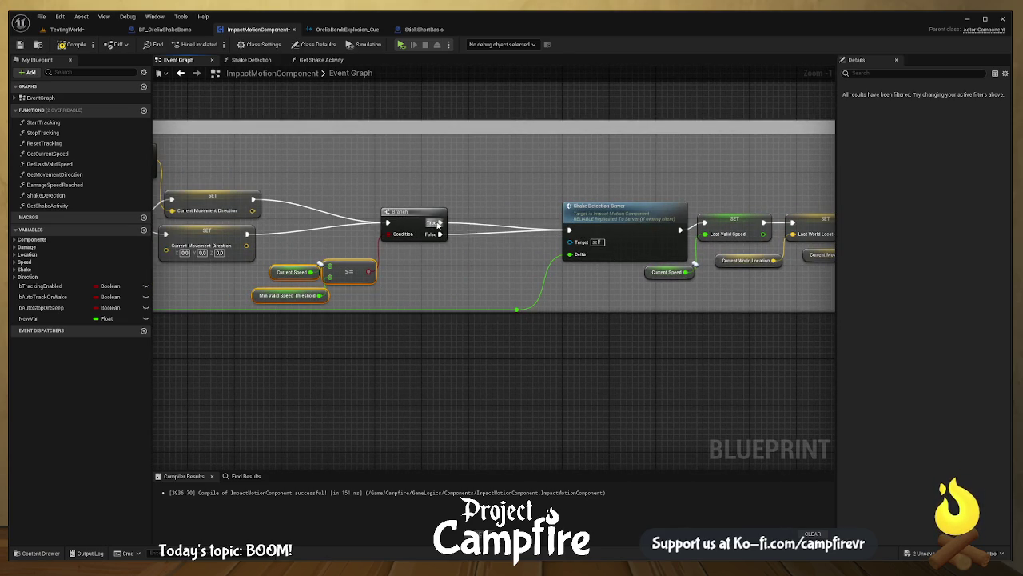
left_click_drag(438, 225, 704, 222)
mouse_move(636, 217)
left_mouse_down()
mouse_move(608, 233)
mouse_move(612, 297)
mouse_move(600, 245)
mouse_move(396, 251)
left_mouse_up()
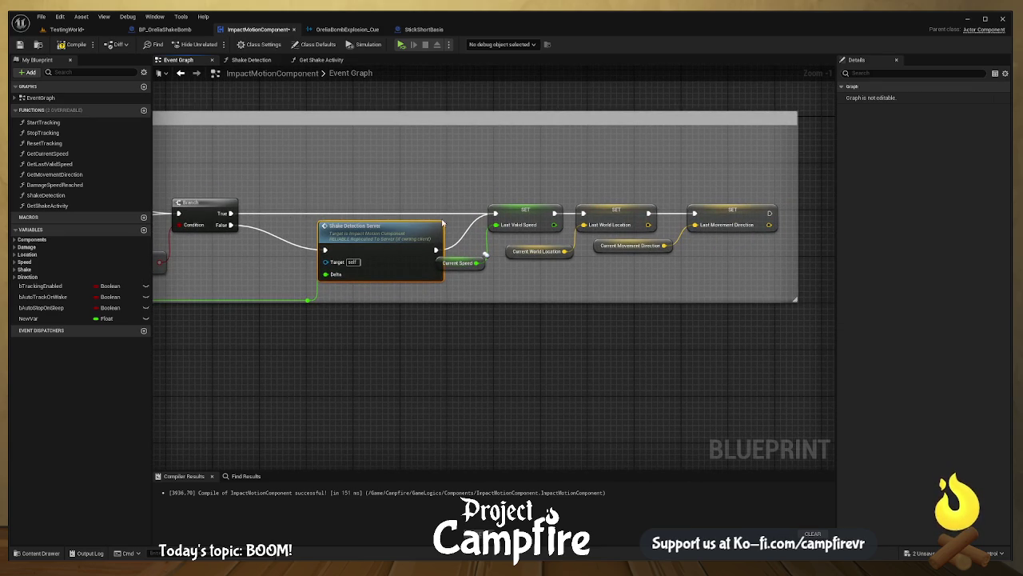
left_click_drag(442, 222, 574, 218)
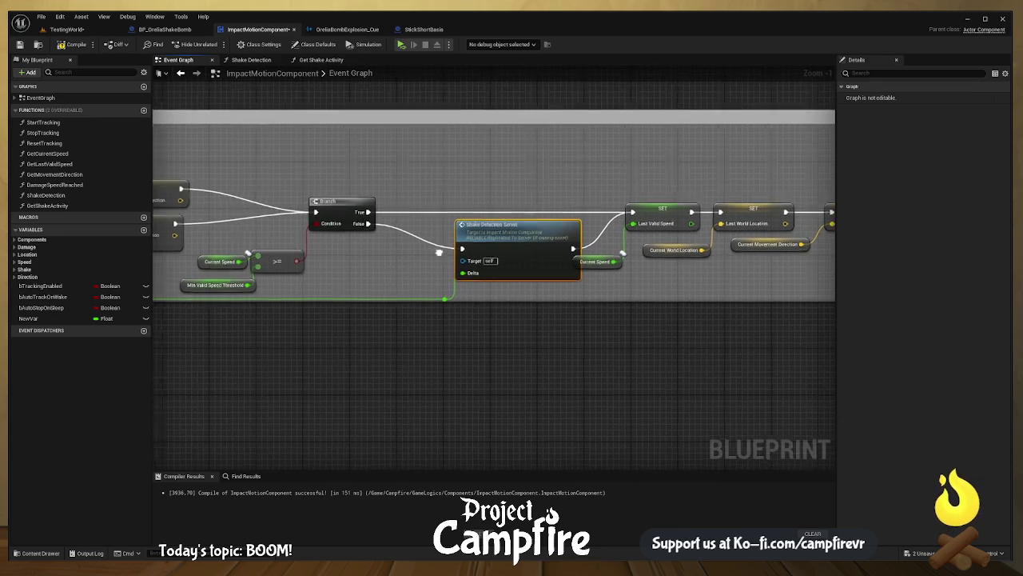
left_click_drag(272, 271, 404, 269)
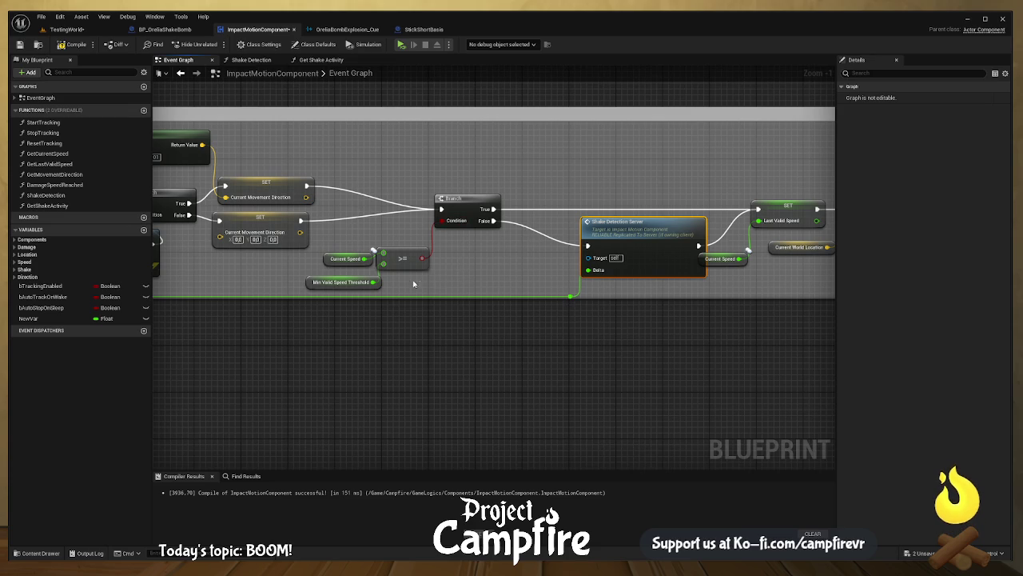
left_click_drag(532, 271, 556, 272)
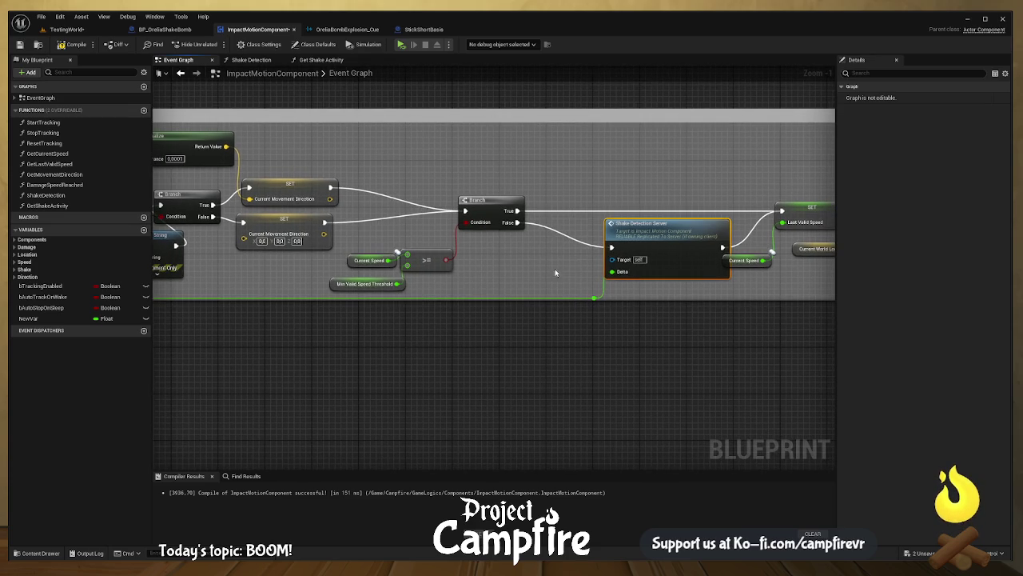
- Build a Current Speed >= Min Shake Speed comparison and insert a new Branch on the False path
left_click(14, 268)
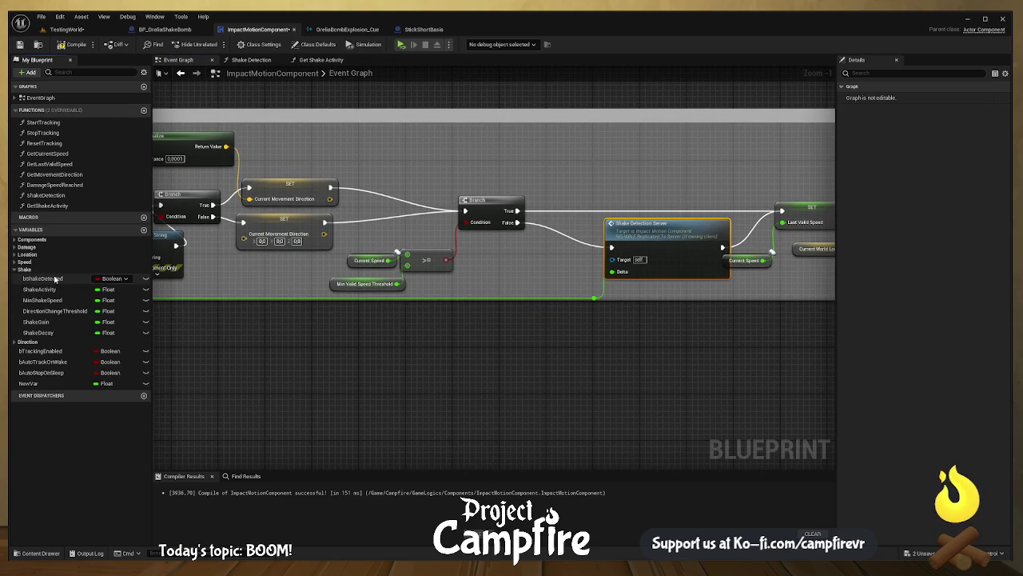
left_click(48, 299)
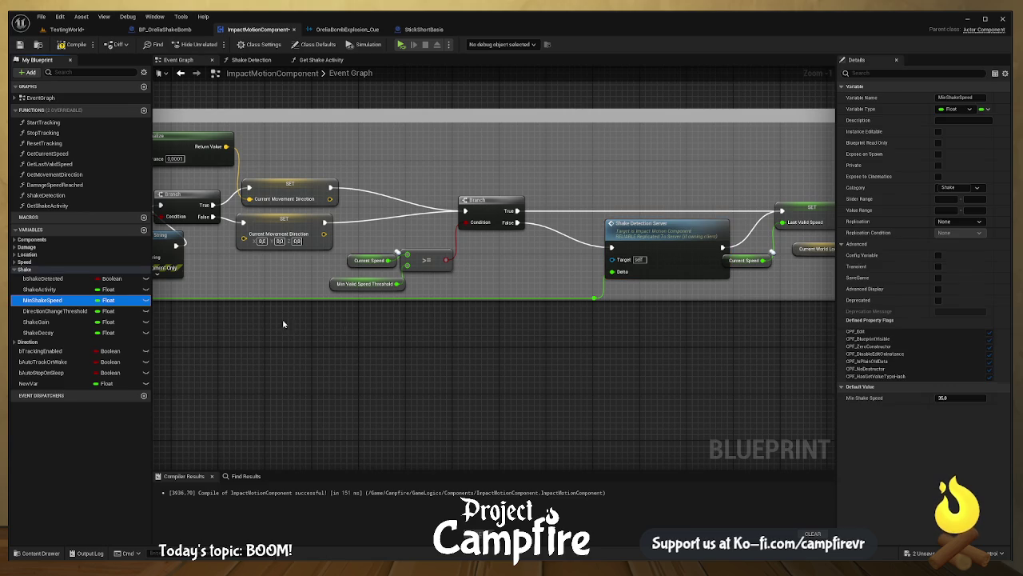
left_click(462, 333)
left_click_drag(482, 345, 482, 345)
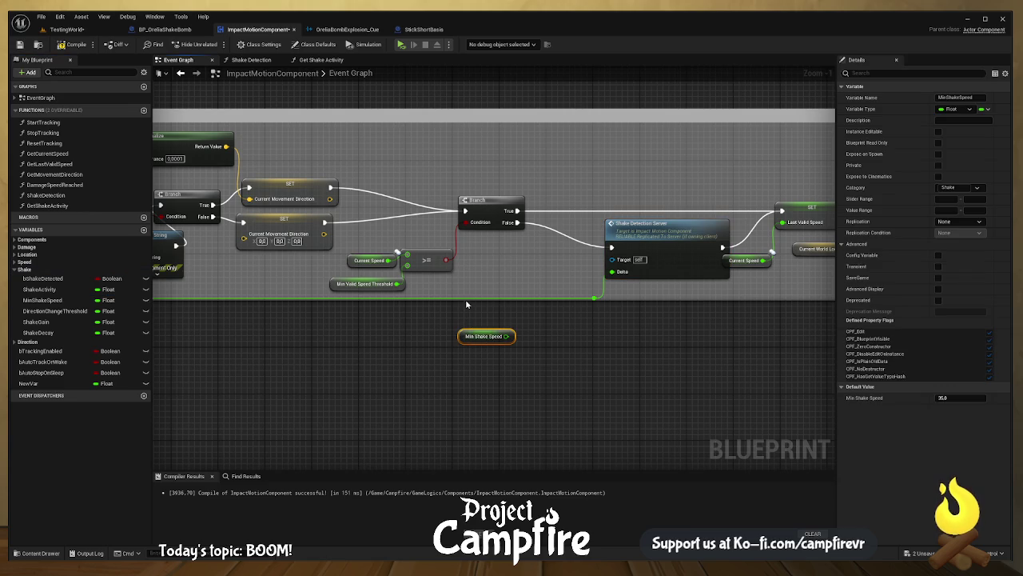
left_click(359, 261)
left_click_drag(358, 261, 512, 283)
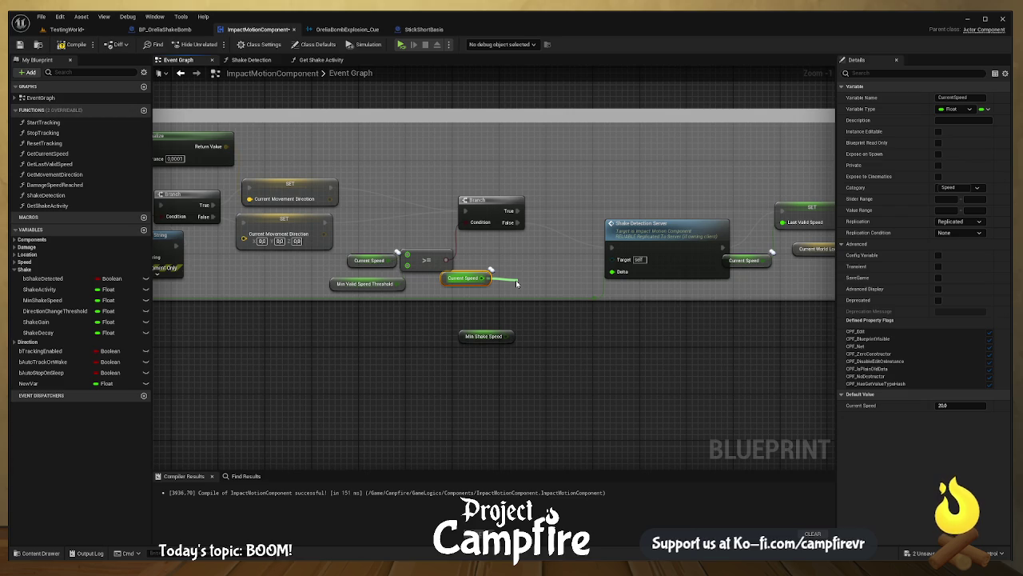
left_click_drag(515, 280, 516, 280)
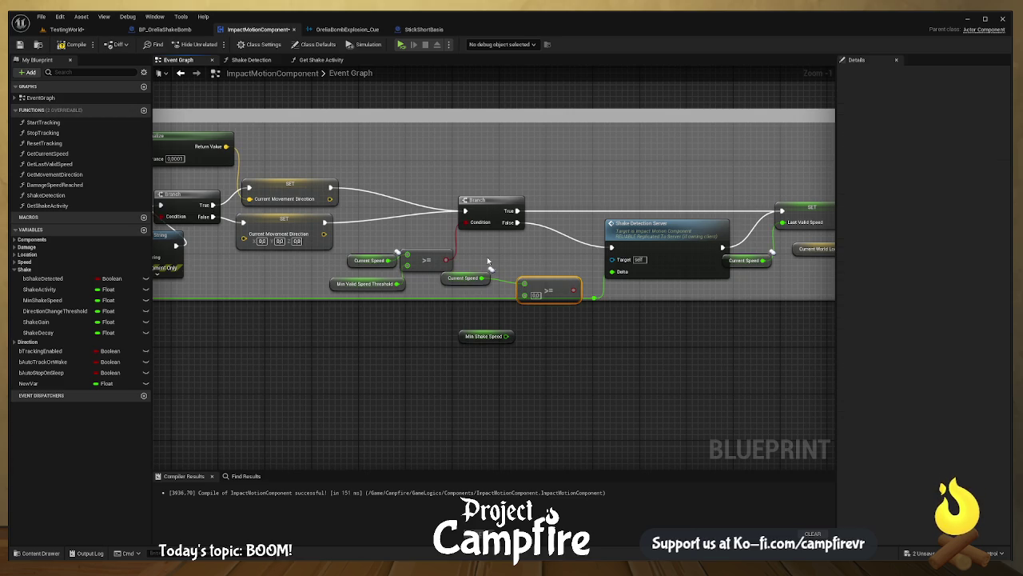
left_click_drag(505, 337, 558, 249)
left_click_drag(518, 222, 564, 263)
left_click_drag(661, 237, 674, 237)
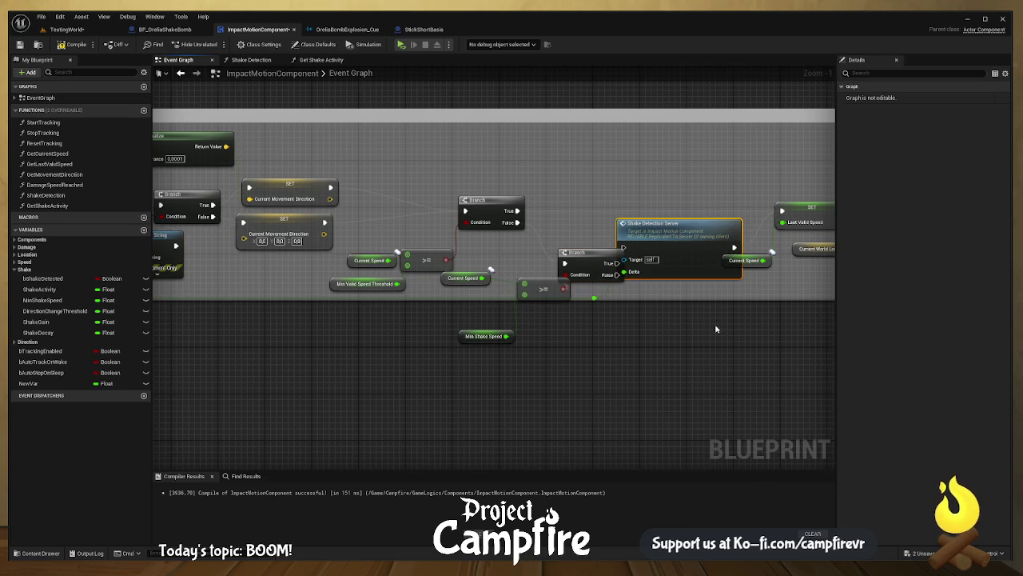
- Connect the new Branch's True output to Shake Detection Server and tidy the wire with a reroute node
scroll(716, 328, "down", 5)
left_click(491, 275)
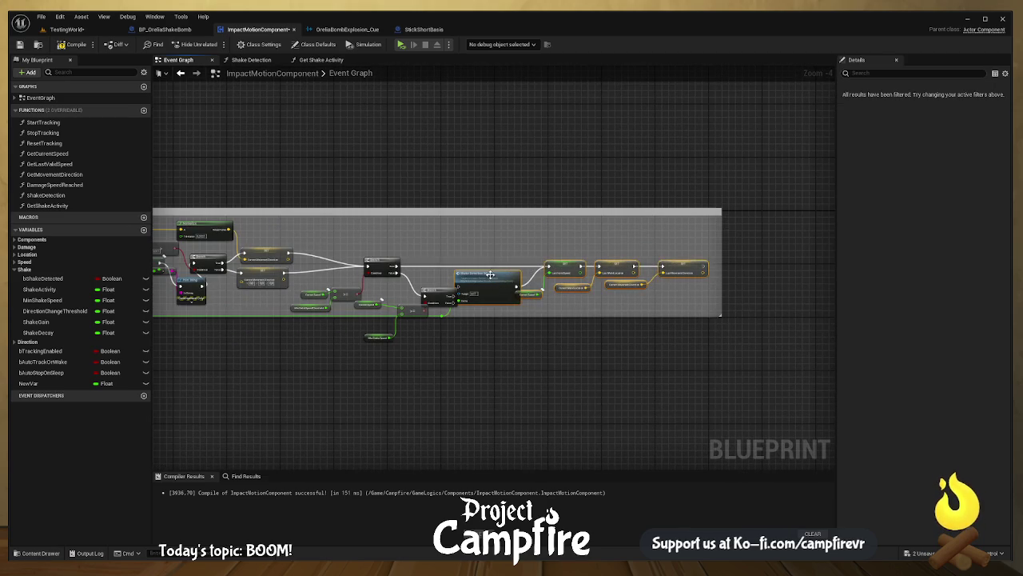
left_click_drag(491, 274, 521, 275)
left_click_drag(450, 291, 453, 281)
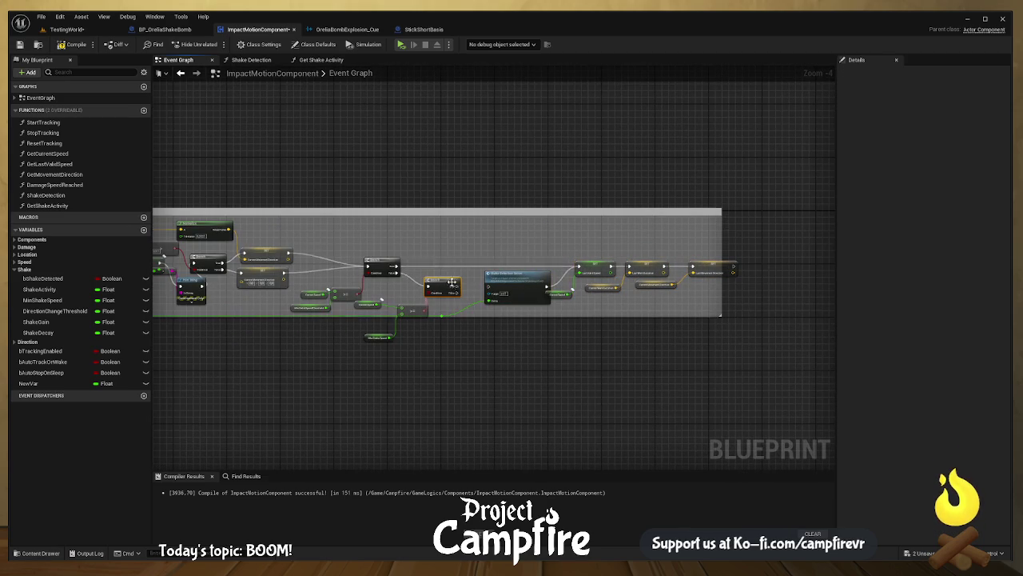
scroll(452, 283, "up", 5)
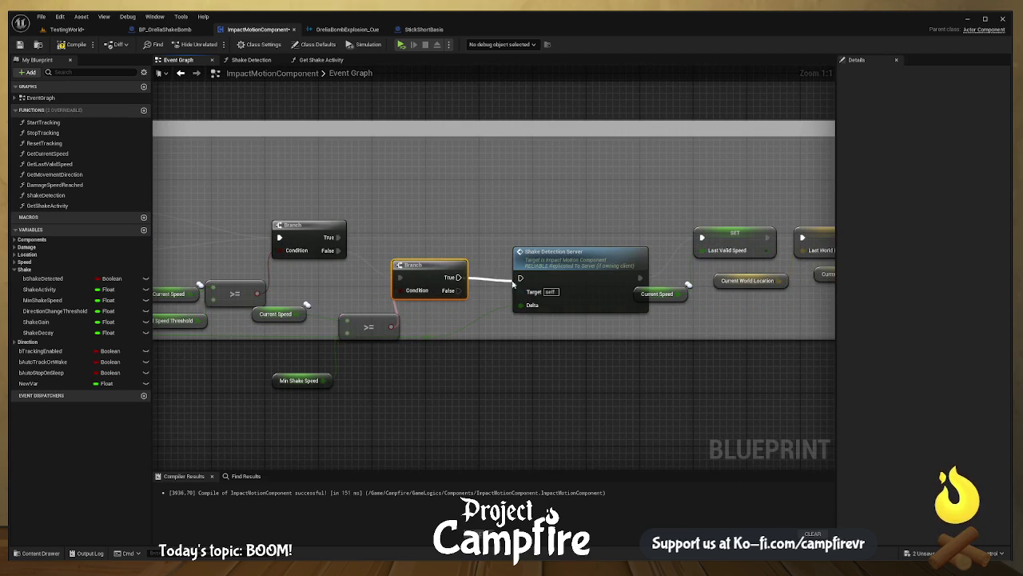
mouse_move(521, 278)
left_mouse_down()
mouse_move(458, 290)
mouse_move(701, 238)
left_mouse_up()
double_click(489, 286)
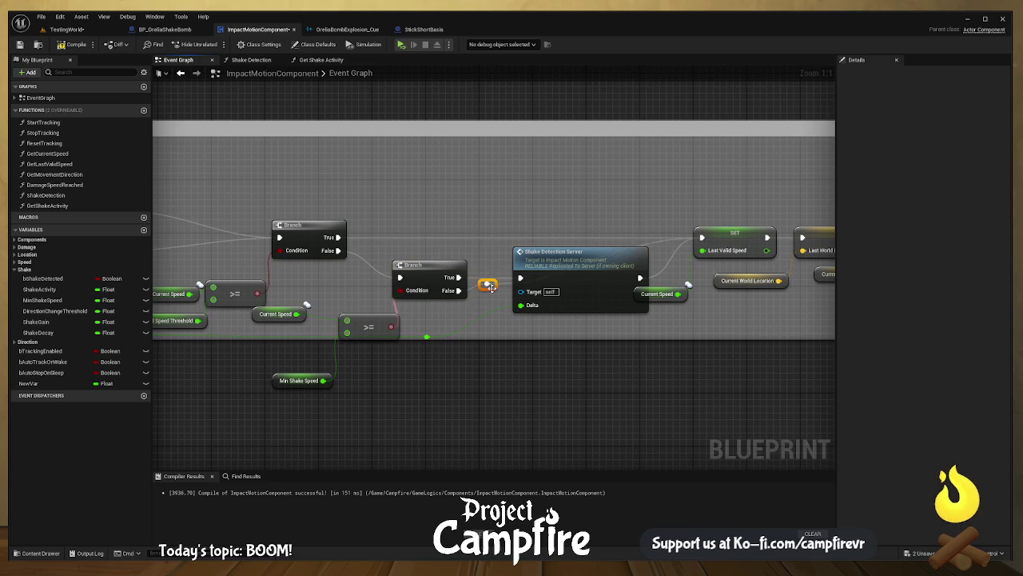
left_click_drag(489, 285, 493, 237)
- Move the Min Shake Speed getter beside the comparison, set its default to 0.05, and compile
scroll(586, 333, "down", 1)
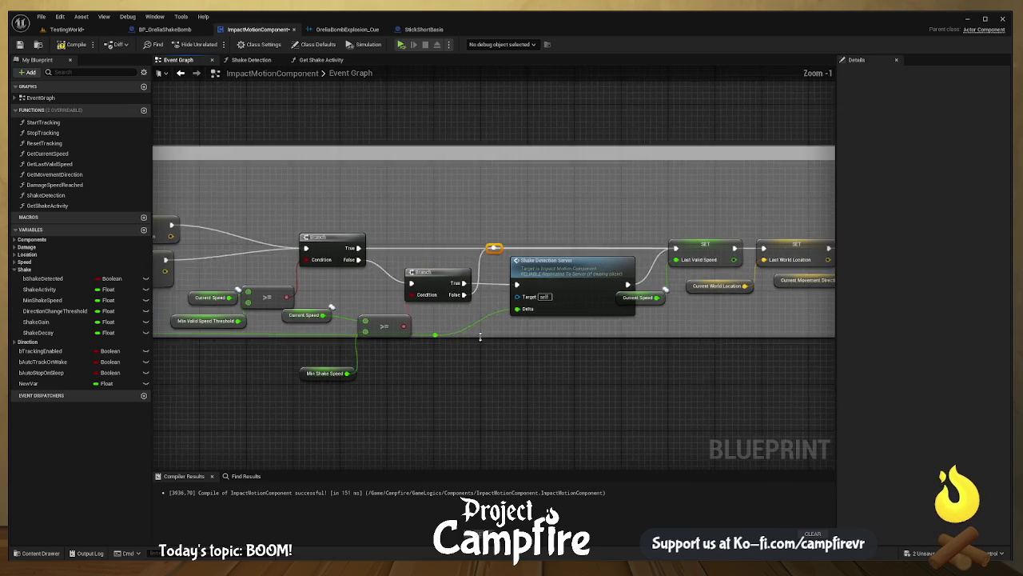
left_click_drag(418, 339, 407, 304)
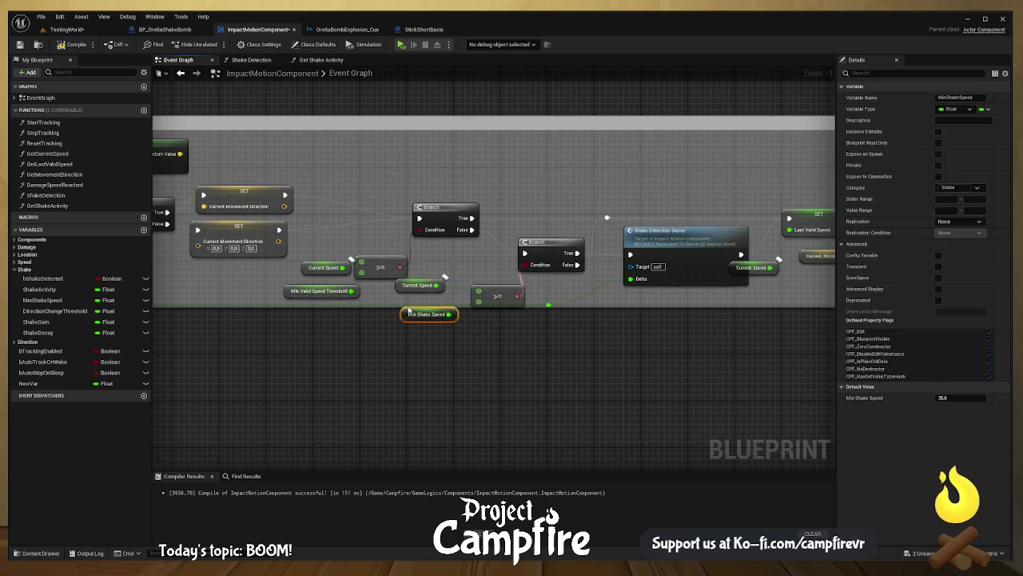
left_click_drag(597, 307, 596, 319)
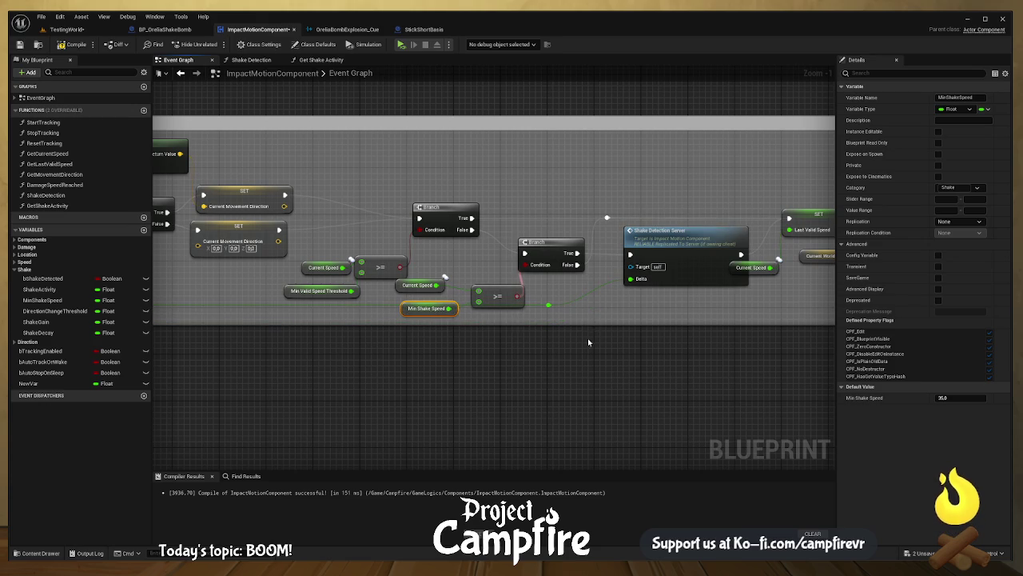
left_click_drag(425, 308, 396, 296)
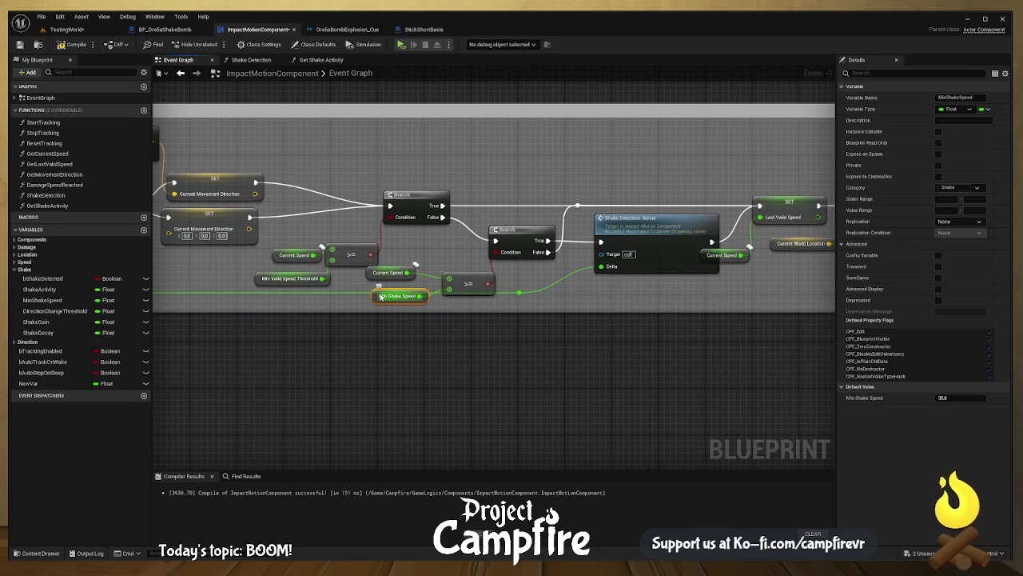
left_click(948, 398)
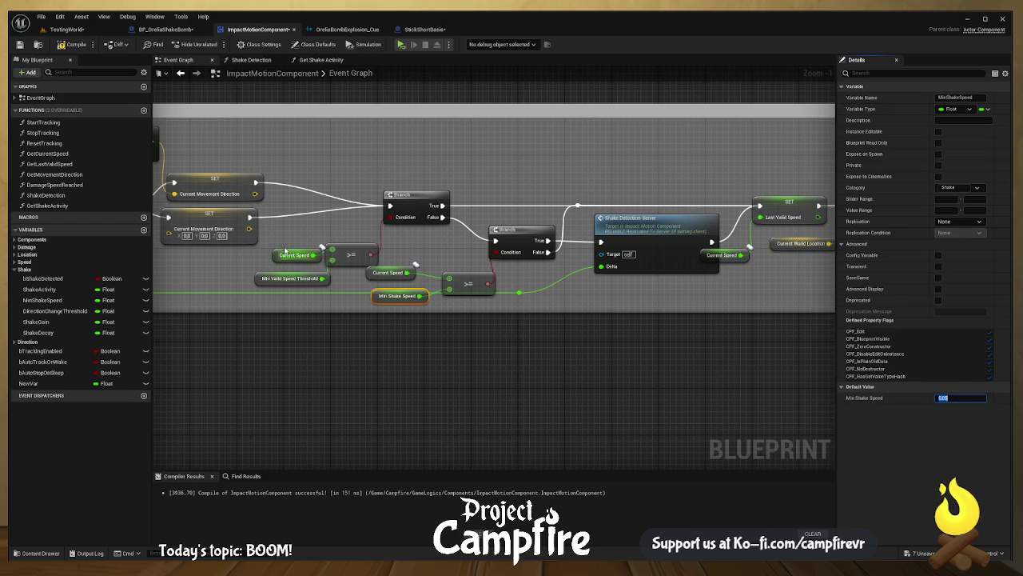
left_click(74, 45)
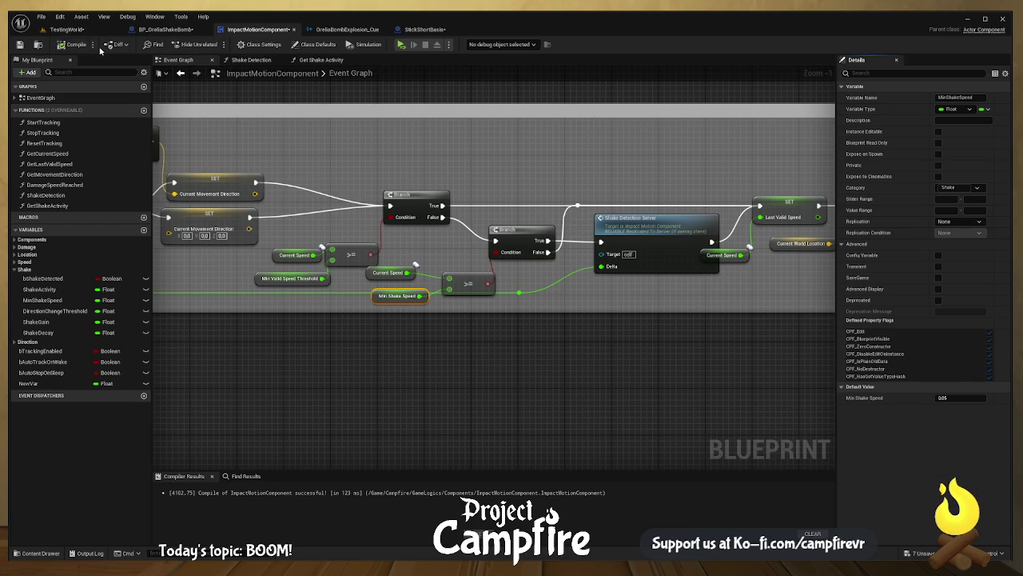
- From the TestingWorld level, save all assets with Ctrl+Shift+S and play-test the changes
left_click(426, 30)
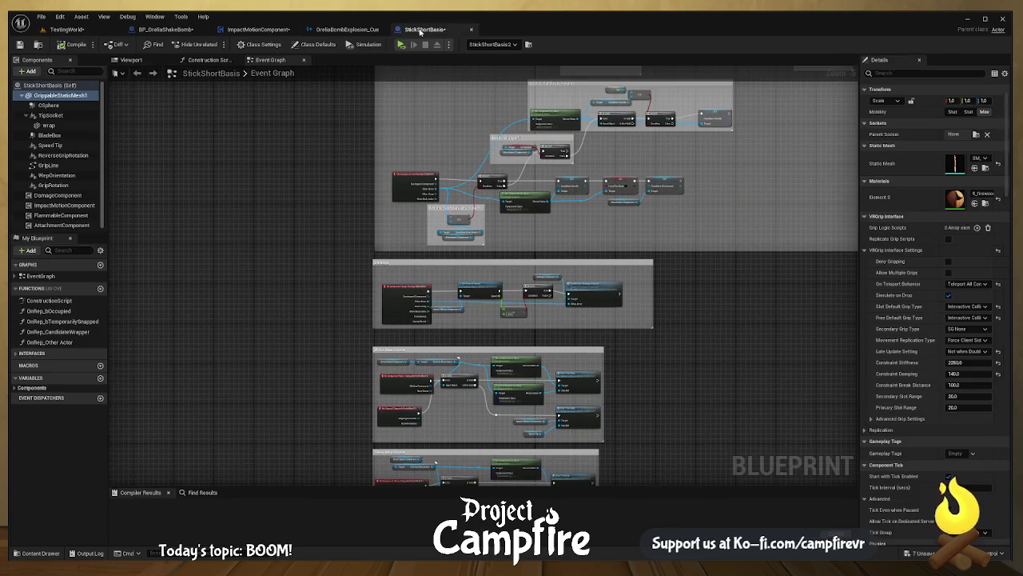
left_click(65, 29)
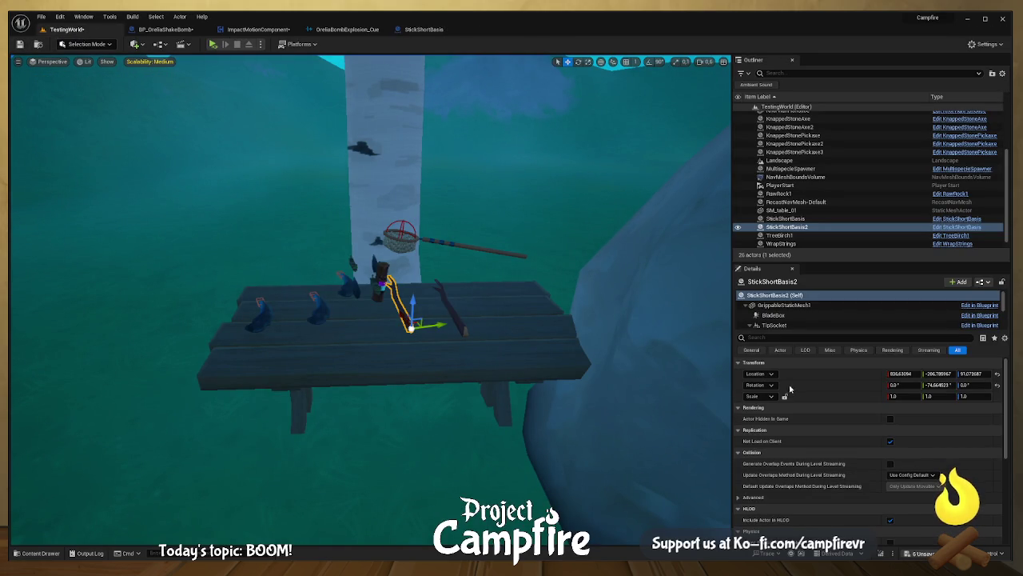
key("ctrl+shift+s")
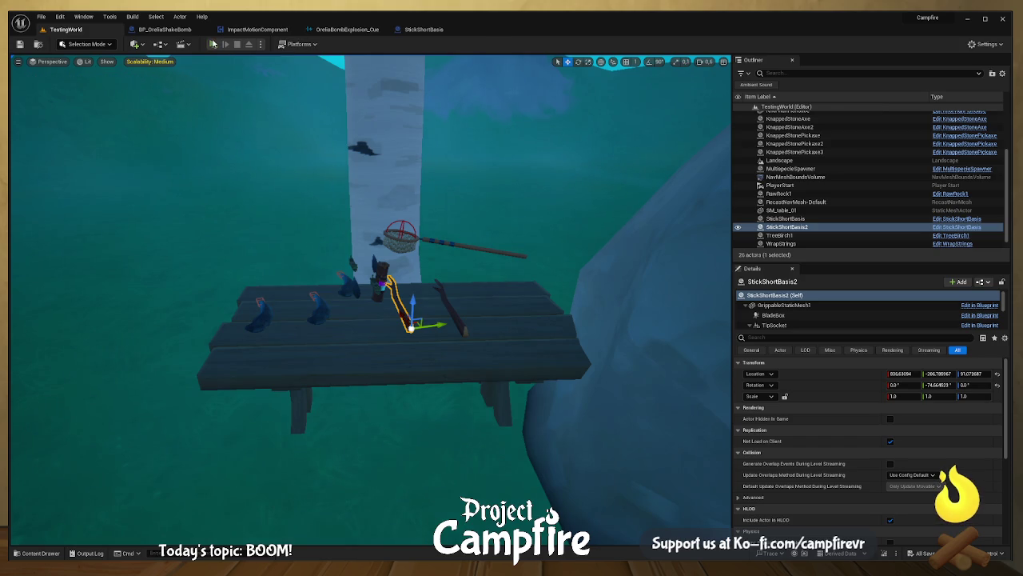
left_click(213, 44)
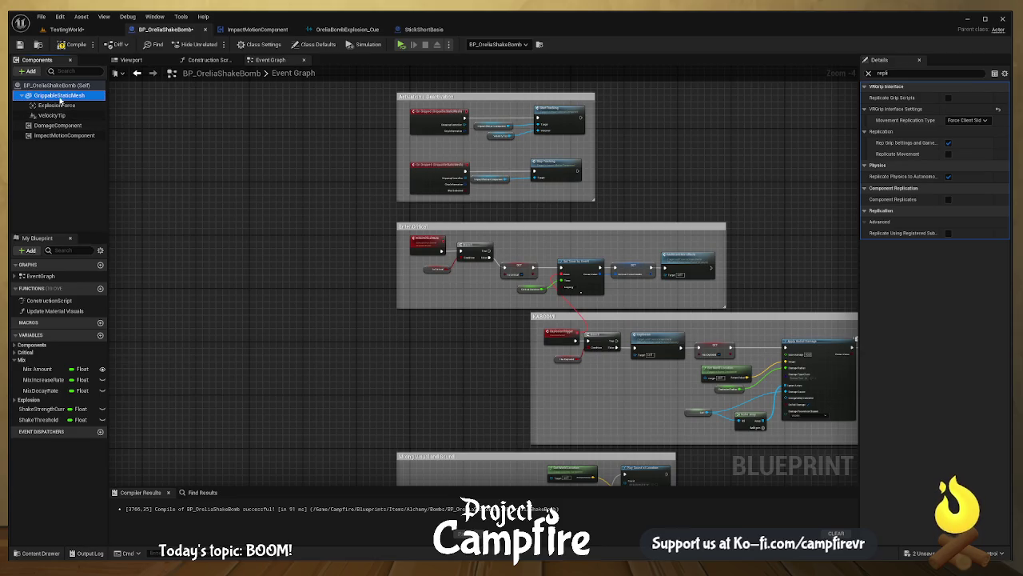
- Drag GrippableStaticMesh references into the graph, wire one into Get World Location's Target, and recompile BP_OreliaShakeBomb
left_click(82, 46)
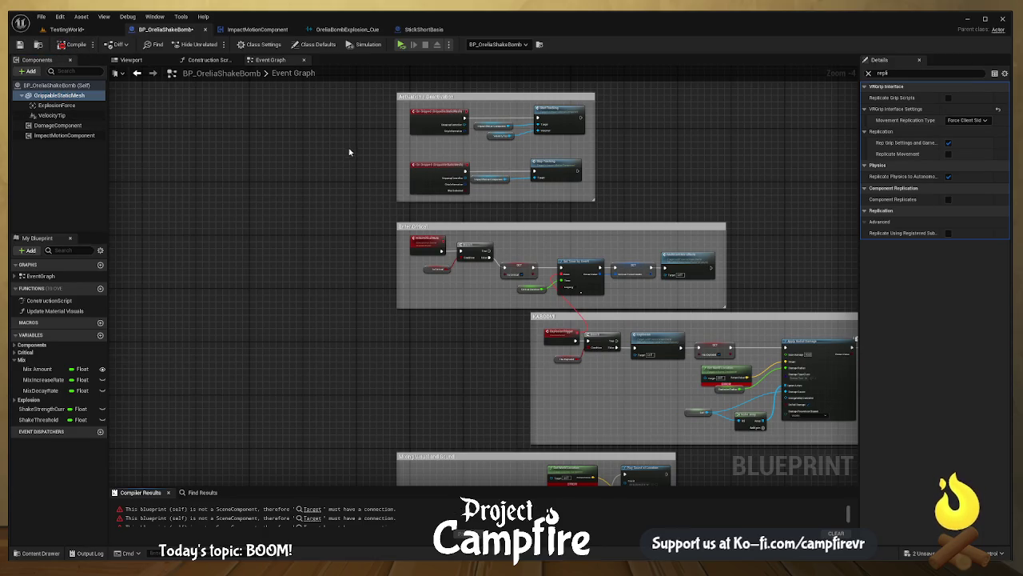
left_click_drag(524, 332, 468, 192)
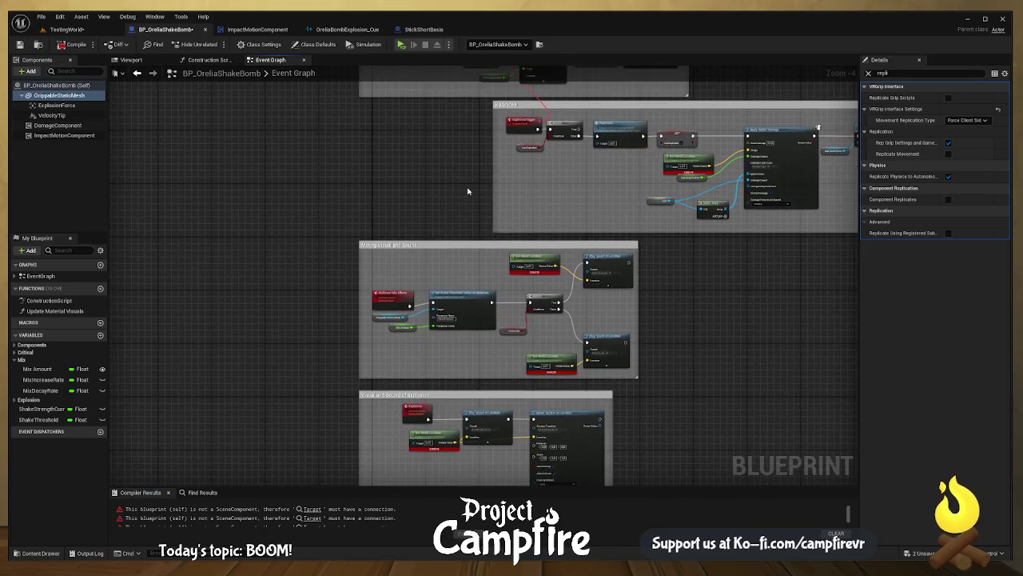
left_click(71, 95)
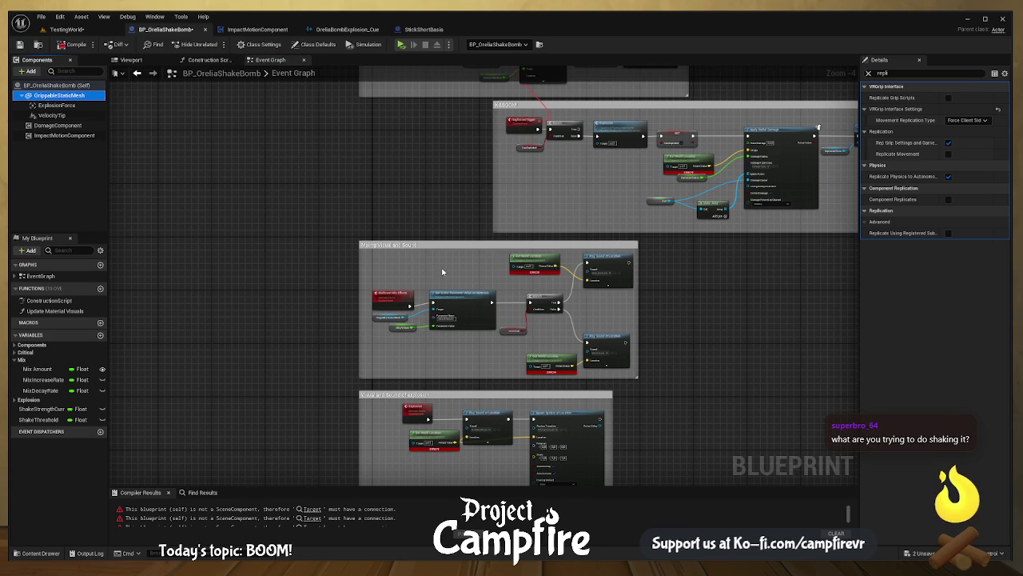
mouse_move(442, 272)
left_mouse_down()
mouse_move(516, 267)
mouse_move(432, 231)
mouse_move(390, 181)
left_mouse_up()
left_click_drag(58, 93, 418, 284)
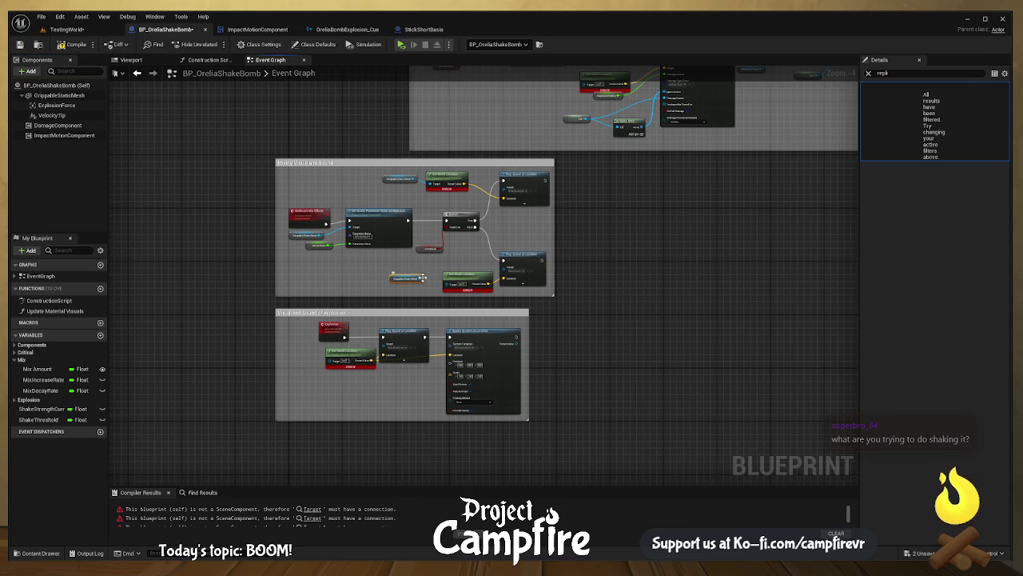
left_click(58, 95)
left_click_drag(330, 366, 330, 365)
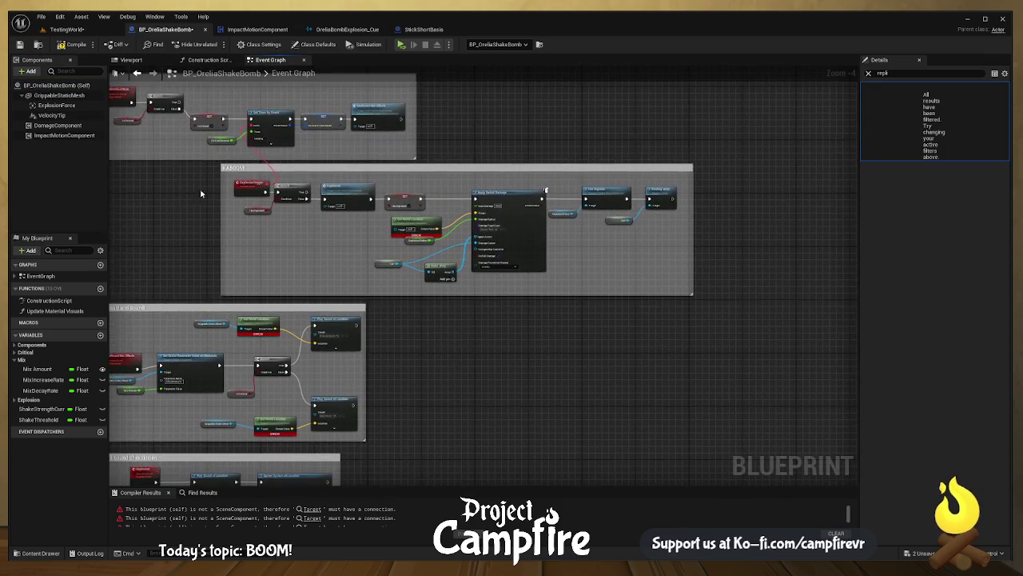
left_click(40, 95)
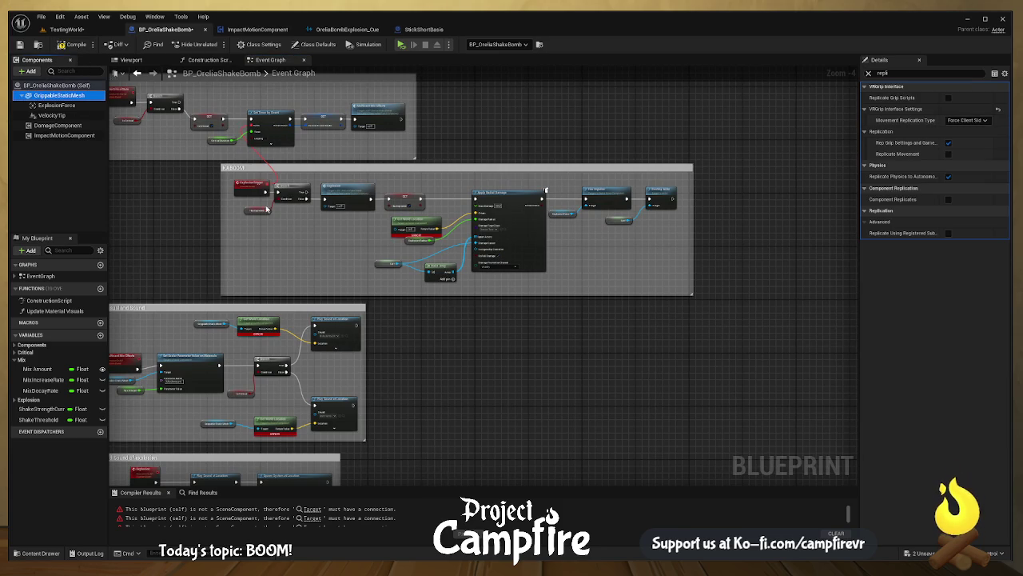
left_click_drag(363, 223, 363, 225)
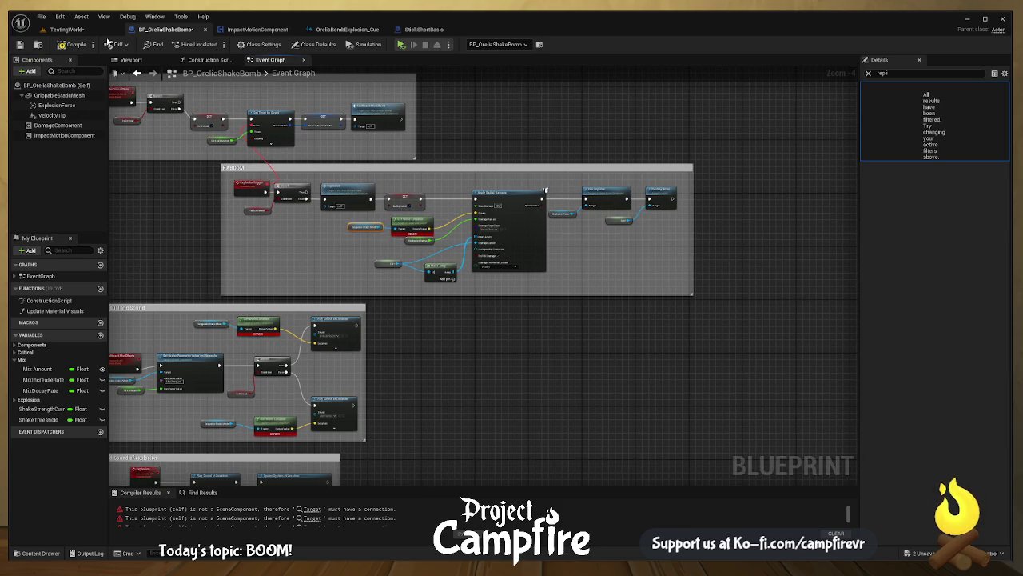
left_click(80, 45)
mouse_move(273, 198)
left_mouse_down()
mouse_move(344, 240)
mouse_move(426, 244)
mouse_move(428, 264)
mouse_move(477, 306)
left_mouse_up()
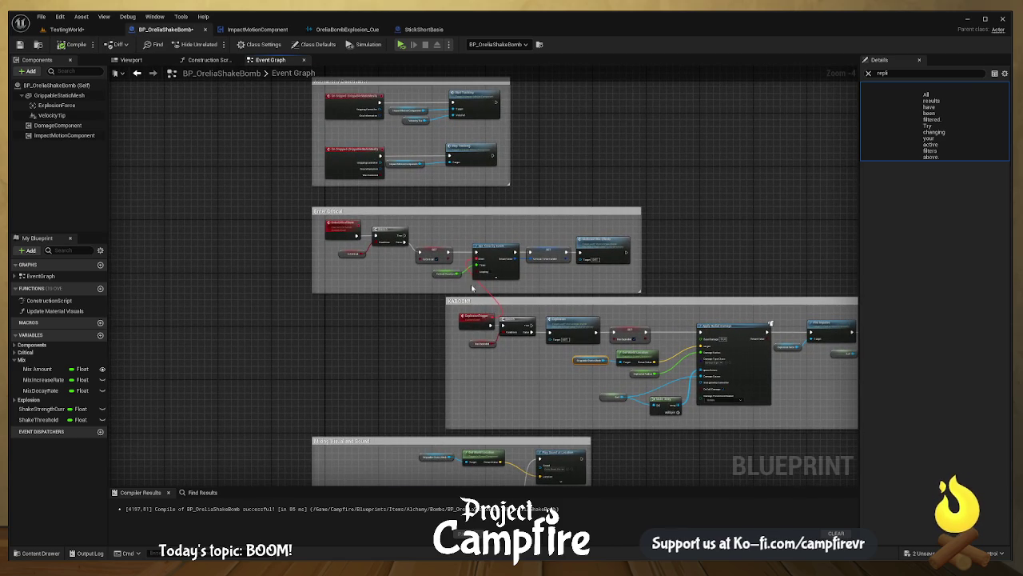
- Check VelocityTip's Component Replicates setting, pan over the Event Tick chain, and recompile the bomb blueprint
left_click(64, 116)
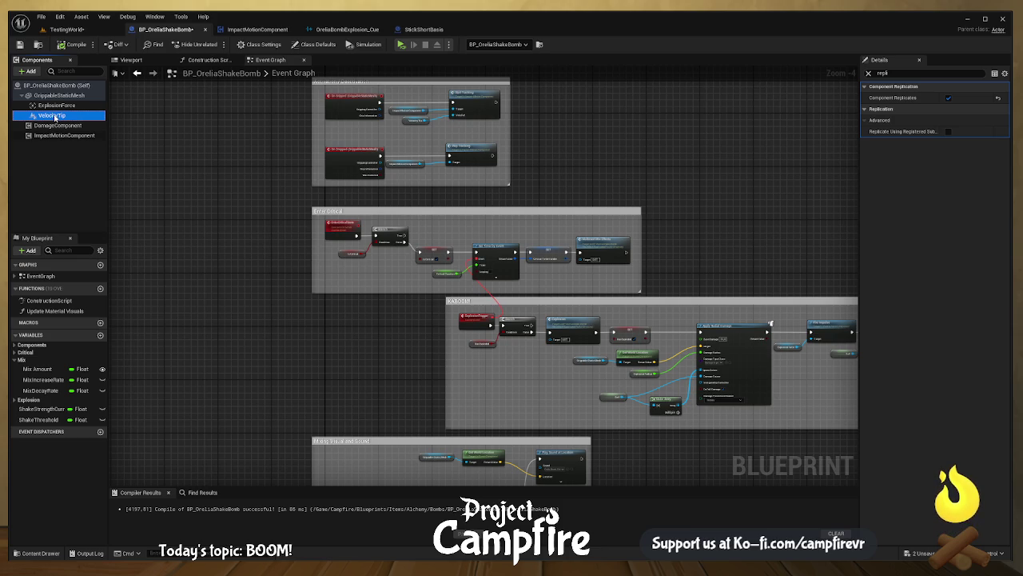
mouse_move(367, 206)
left_mouse_down()
mouse_move(519, 259)
mouse_move(468, 287)
mouse_move(486, 275)
mouse_move(483, 358)
left_mouse_up()
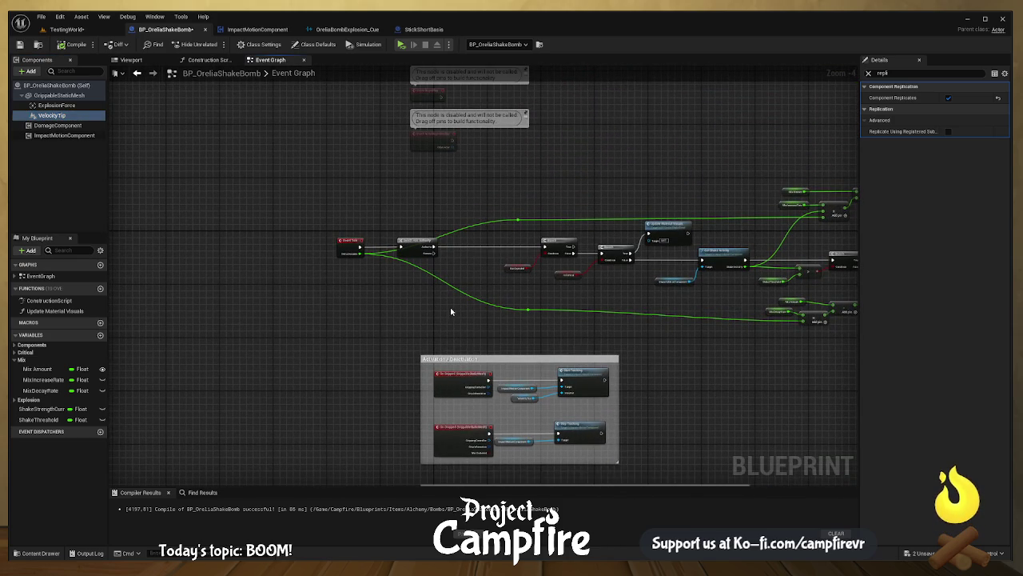
scroll(451, 311, "up", 3)
scroll(512, 285, "down", 3)
mouse_move(434, 281)
left_mouse_down()
mouse_move(551, 299)
mouse_move(441, 297)
mouse_move(418, 285)
left_mouse_up()
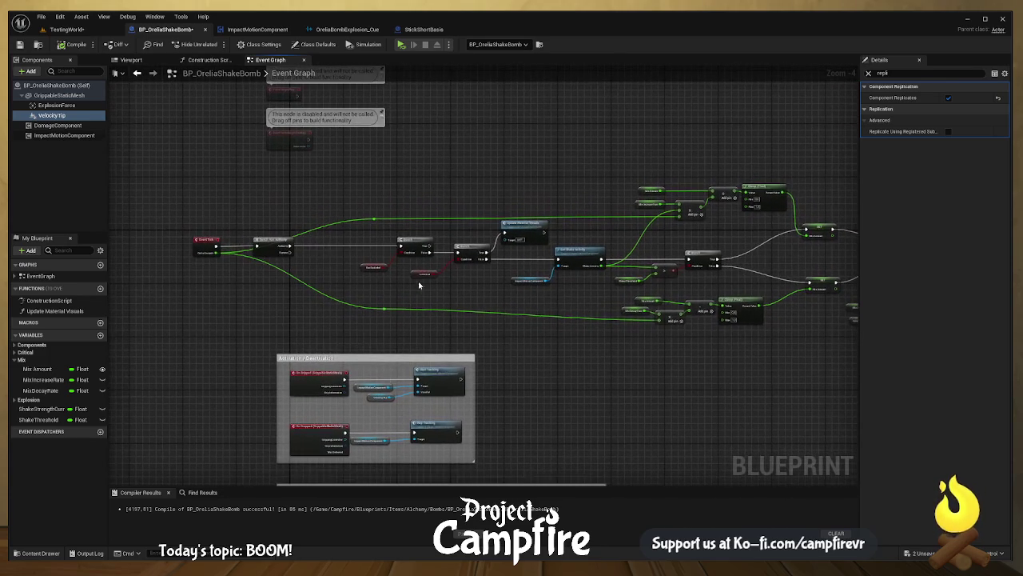
left_click_drag(360, 266, 534, 258)
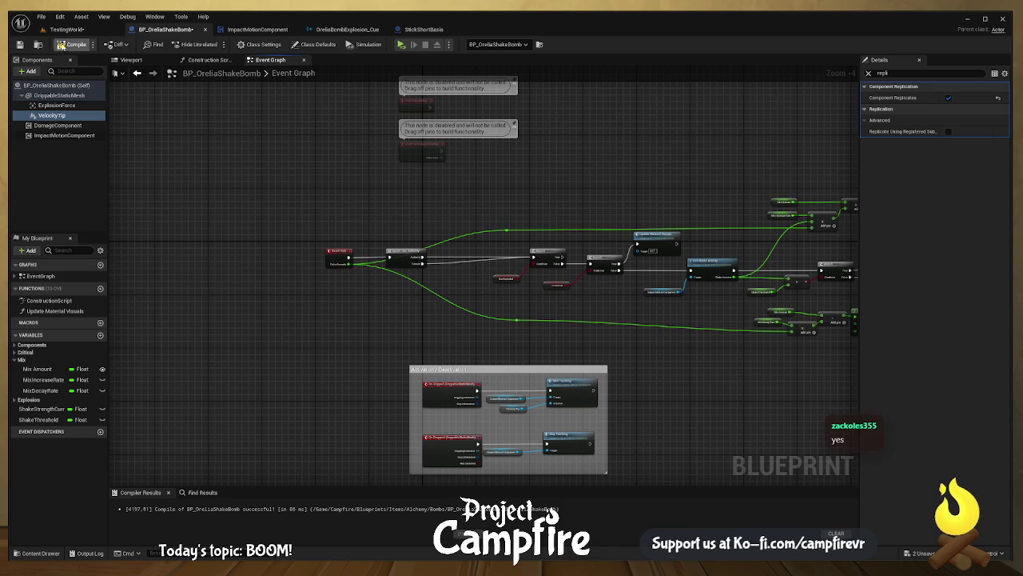
left_click(71, 44)
- Play-test the bomb, then inspect the Update Material Visuals node with the Details filter cleared
left_click(403, 45)
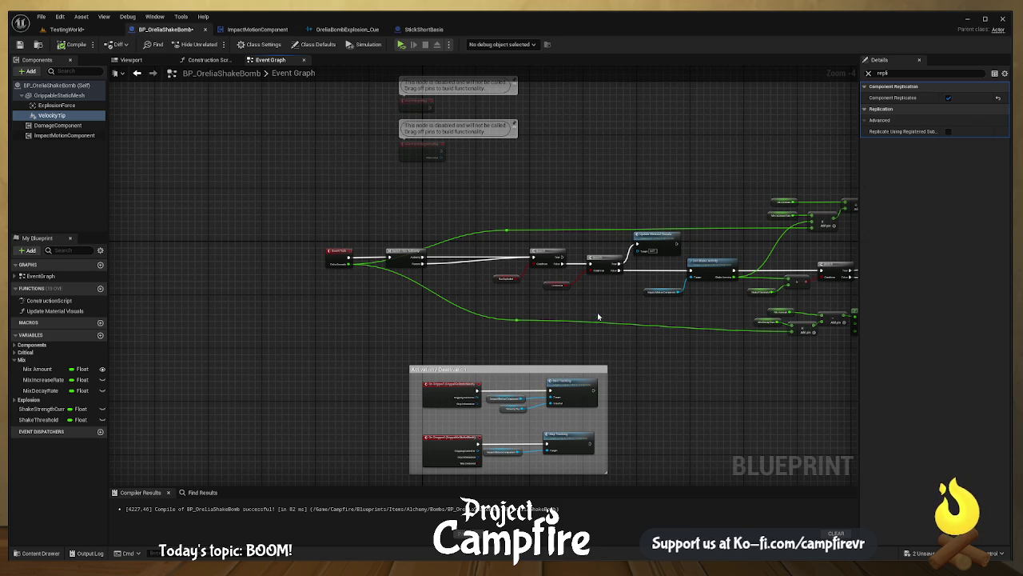
mouse_move(598, 316)
left_mouse_down()
mouse_move(715, 317)
mouse_move(608, 287)
mouse_move(641, 290)
mouse_move(619, 281)
mouse_move(638, 269)
left_mouse_up()
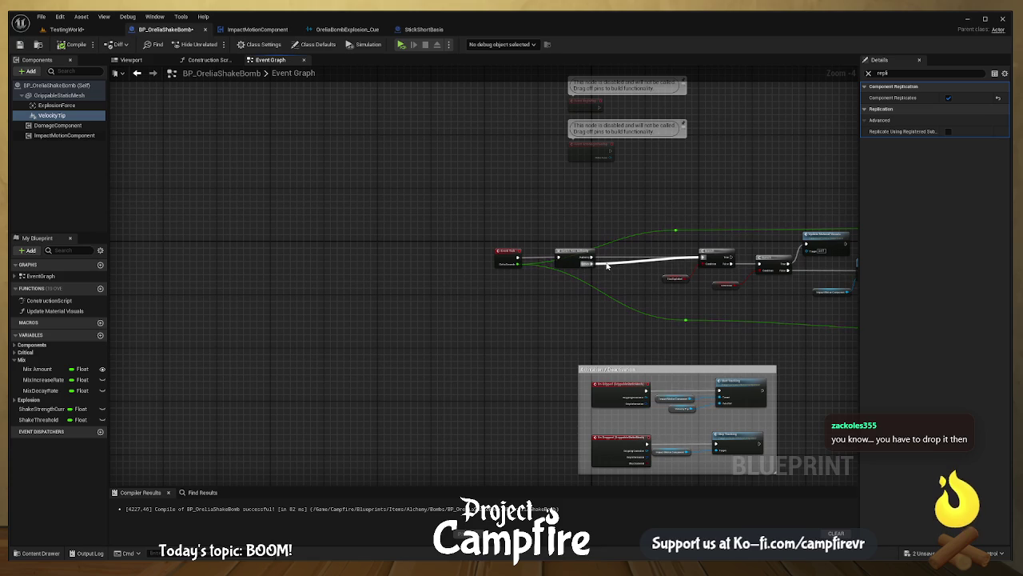
left_click_drag(681, 277, 601, 261)
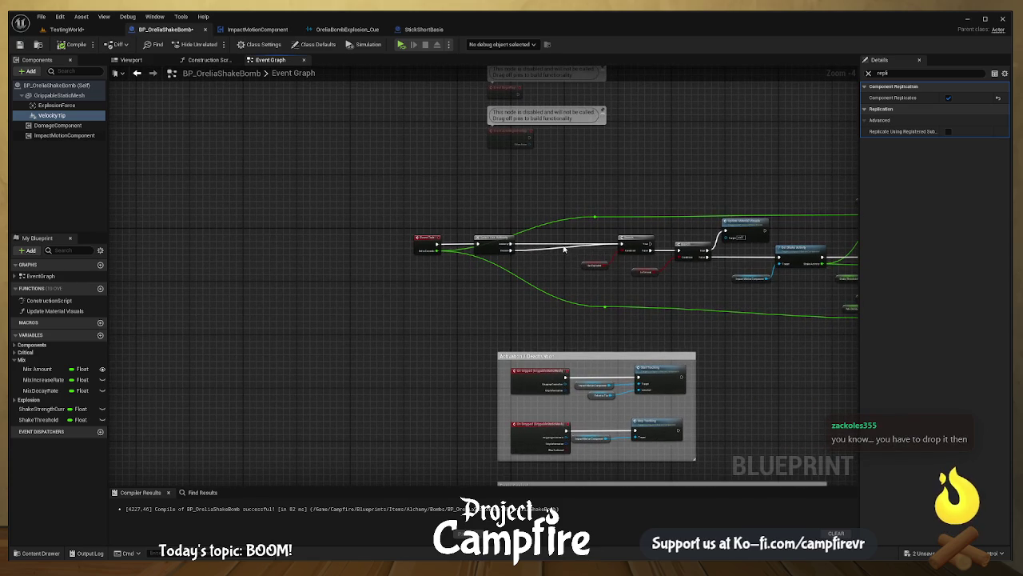
scroll(688, 250, "up", 3)
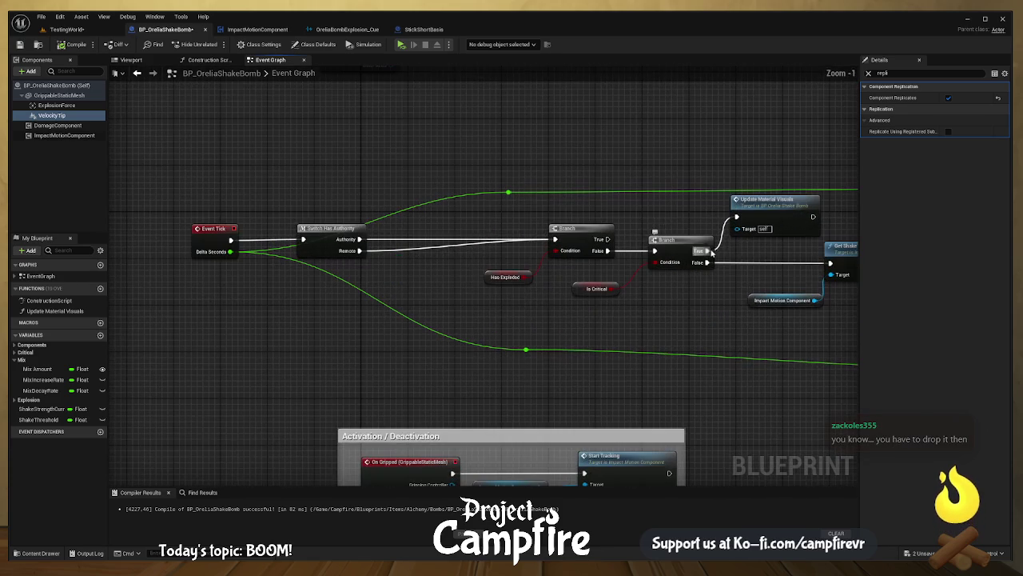
left_click(786, 210)
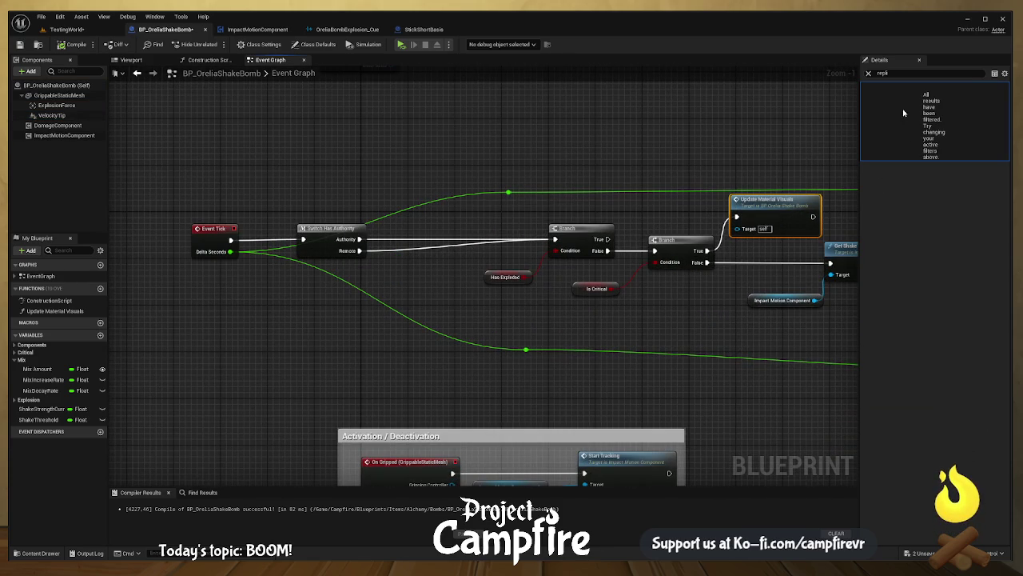
left_click(869, 74)
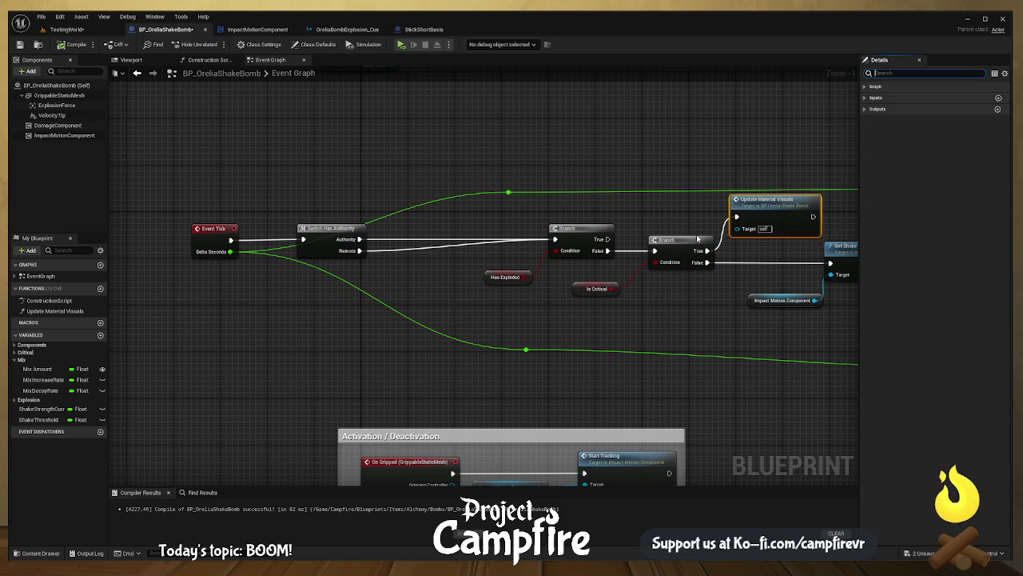
- Rewire execution from the upper Mix Amount SET and move Event Tick left to make room
left_click_drag(548, 275, 715, 273)
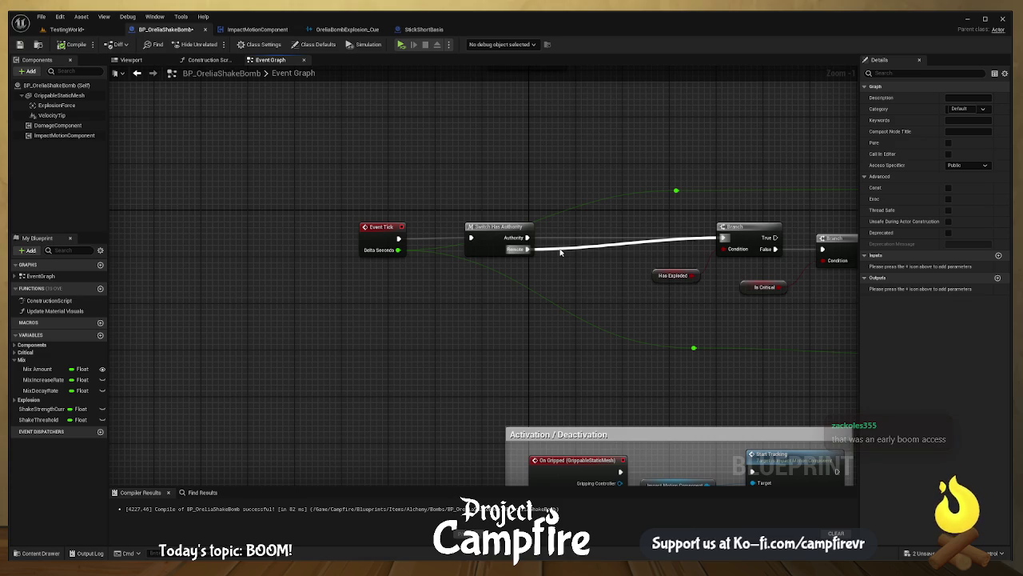
left_click_drag(559, 252, 460, 246)
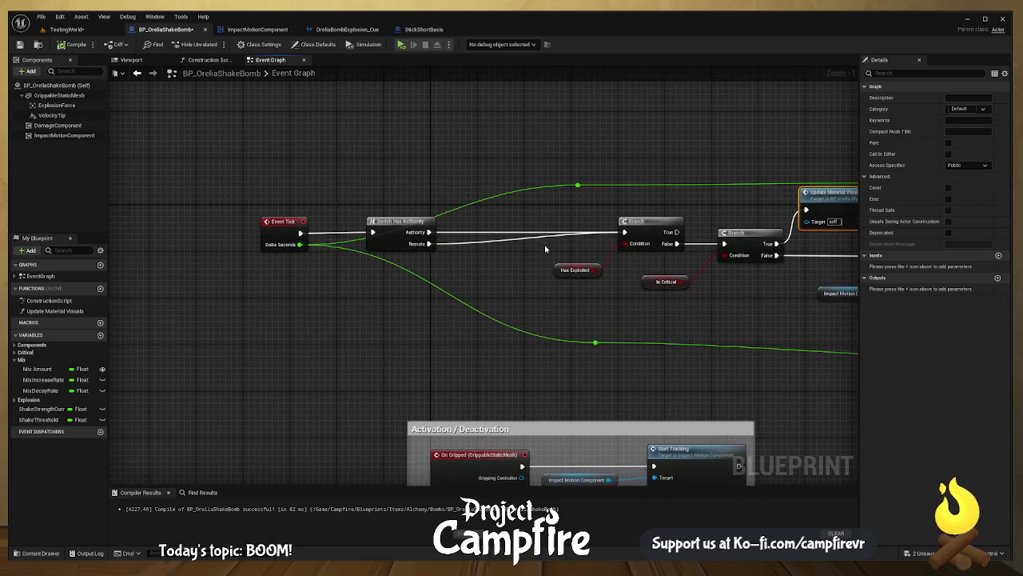
left_click_drag(677, 245, 468, 254)
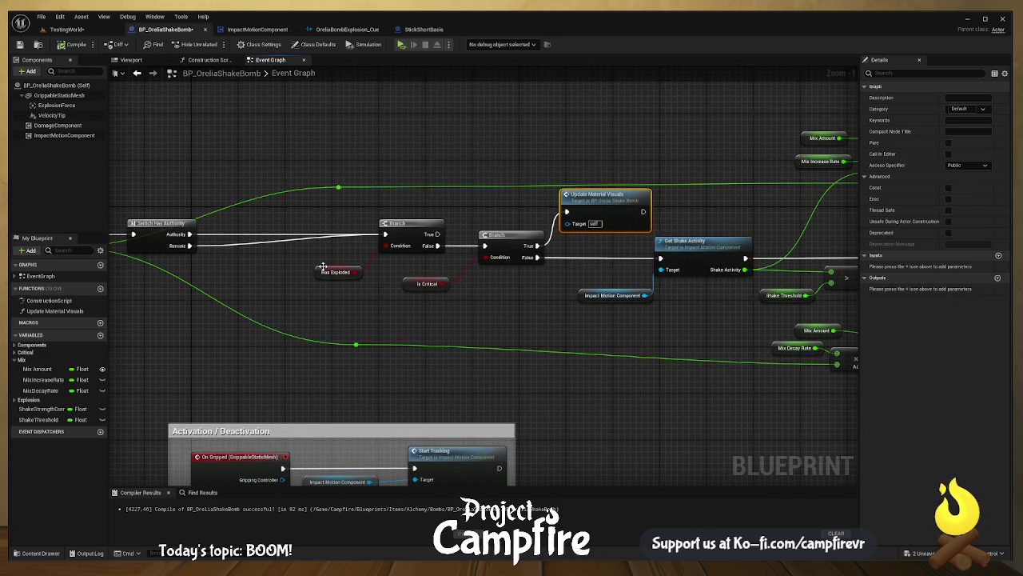
left_click_drag(322, 266, 541, 264)
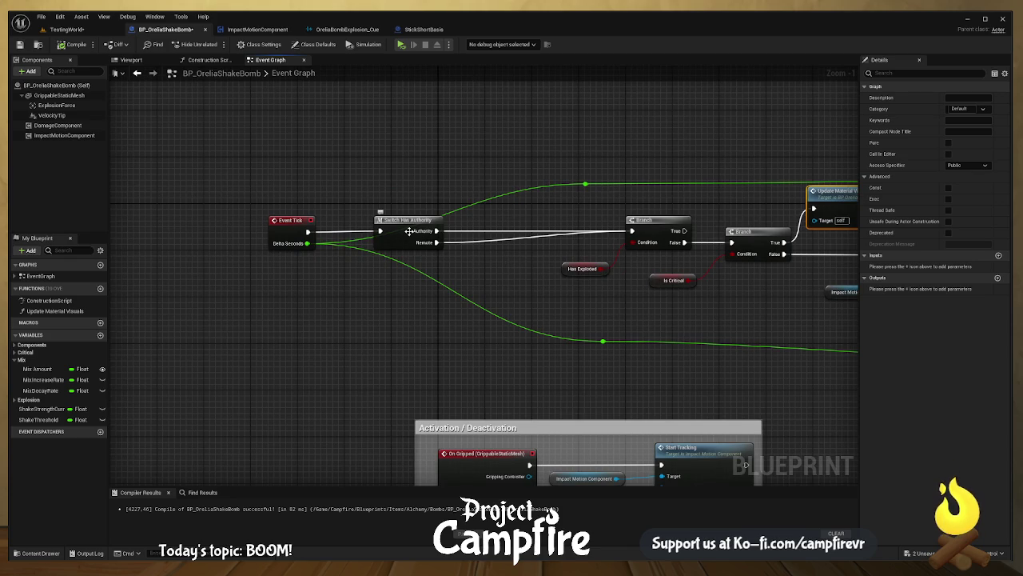
mouse_move(527, 247)
left_mouse_down()
mouse_move(479, 216)
mouse_move(539, 234)
mouse_move(655, 225)
mouse_move(540, 210)
mouse_move(408, 213)
left_mouse_up()
scroll(287, 200, "down", 2)
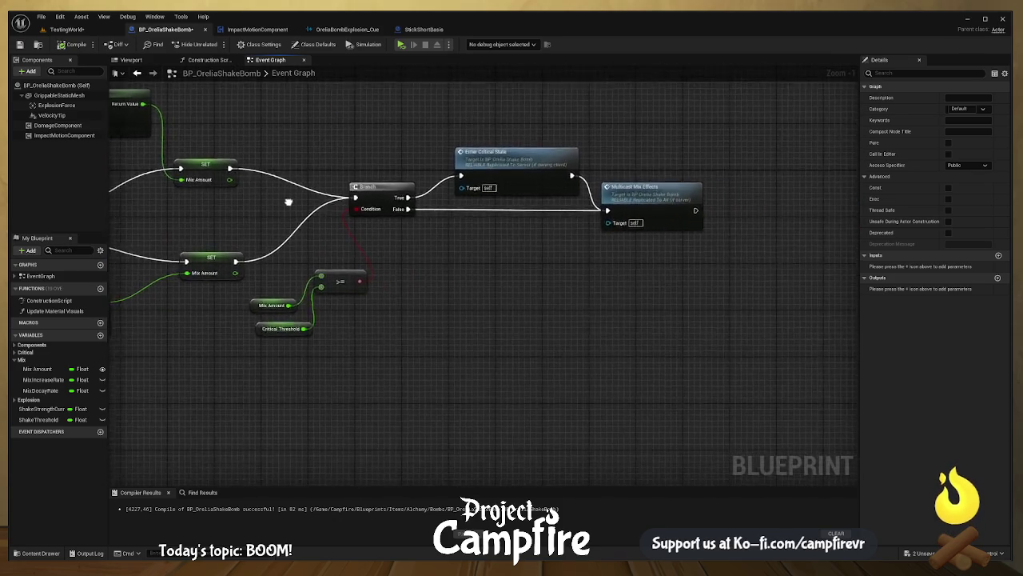
scroll(589, 197, "up", 2)
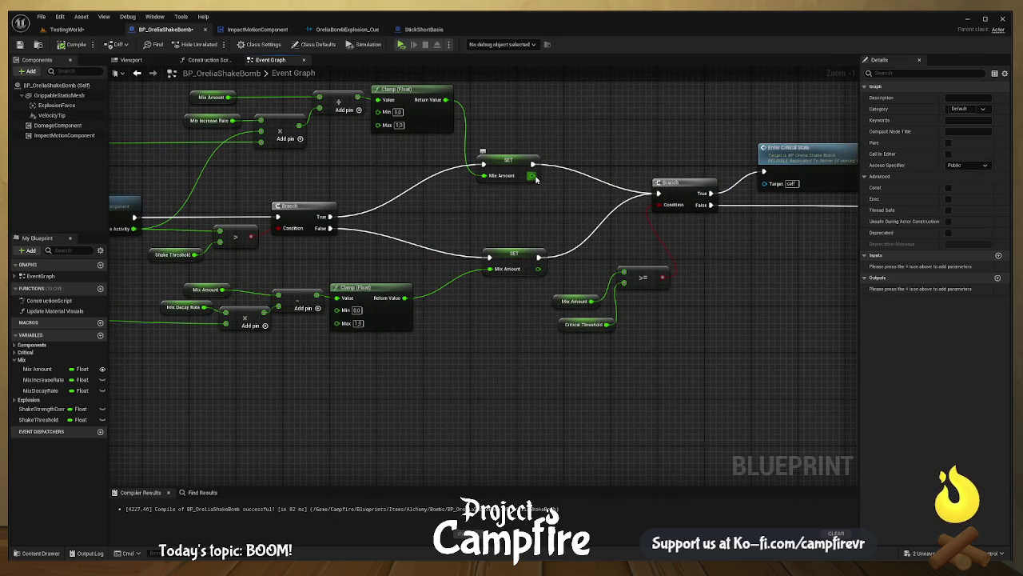
mouse_move(532, 164)
left_mouse_down()
mouse_move(584, 184)
mouse_move(658, 193)
mouse_move(640, 209)
mouse_move(530, 212)
mouse_move(733, 214)
mouse_move(636, 218)
left_mouse_up()
mouse_move(495, 171)
left_mouse_down()
mouse_move(416, 171)
mouse_move(475, 182)
left_mouse_up()
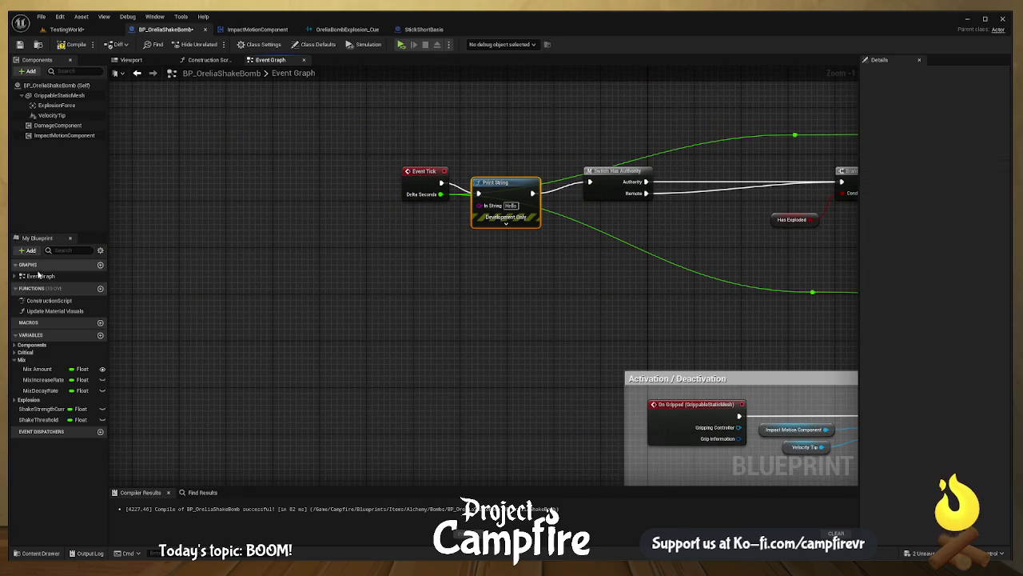
- Feed the Mix Amount variable into Print String's In String and move it onto the execution wire
left_click(44, 369)
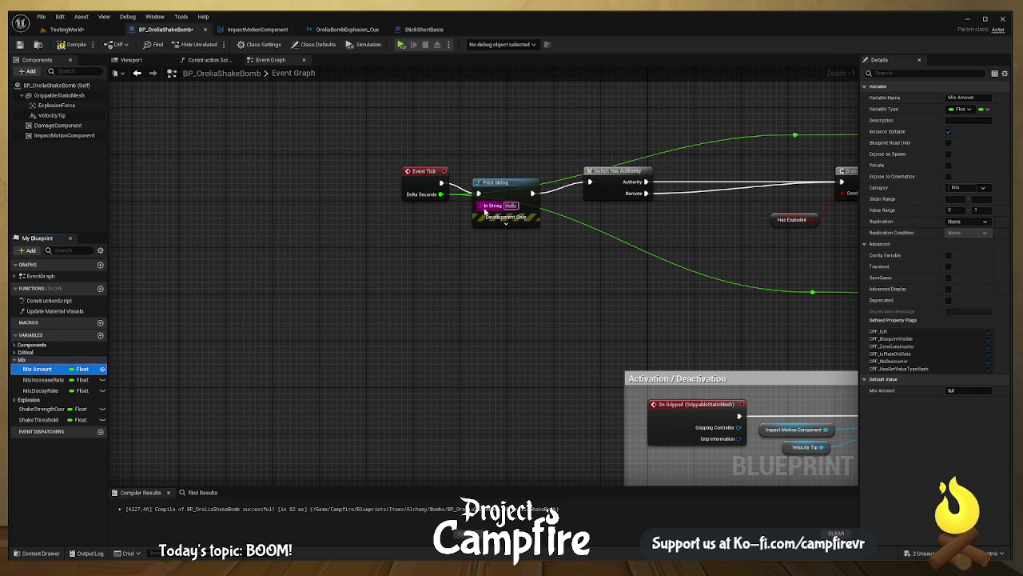
left_click_drag(485, 211, 486, 207)
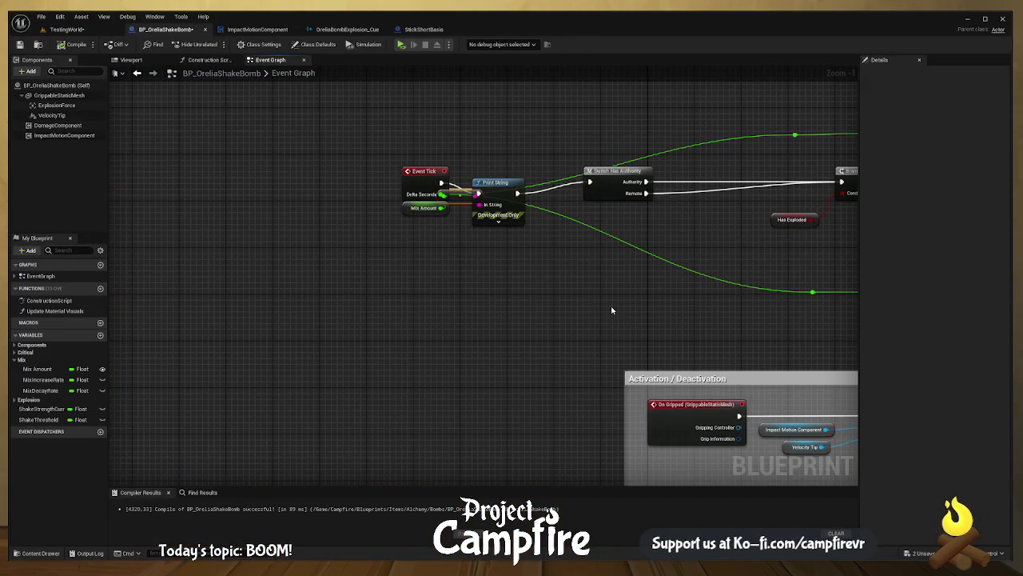
mouse_move(505, 188)
left_mouse_down()
mouse_move(529, 160)
mouse_move(531, 169)
left_mouse_up()
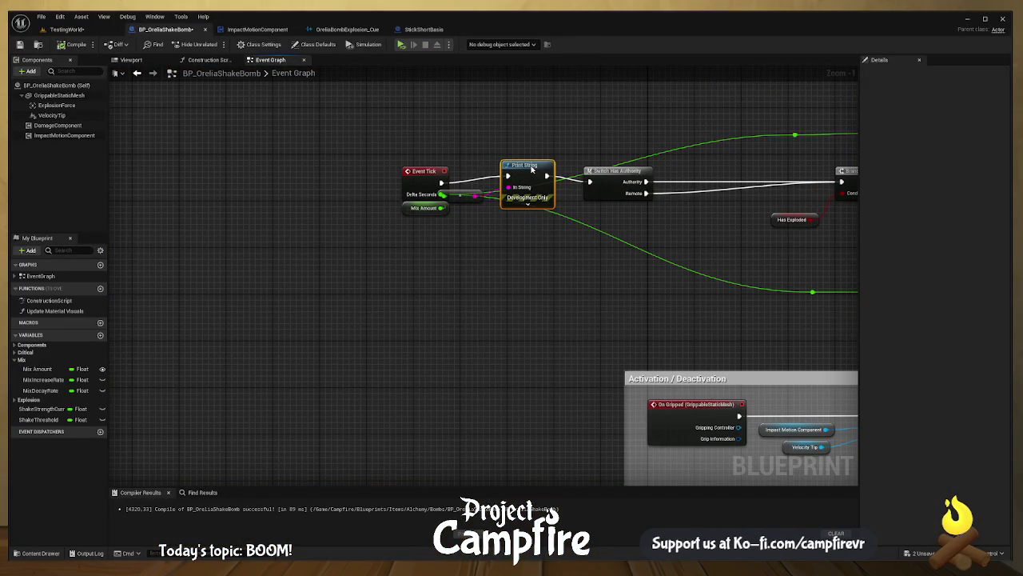
mouse_move(560, 240)
left_mouse_down()
mouse_move(499, 262)
mouse_move(560, 188)
left_mouse_up()
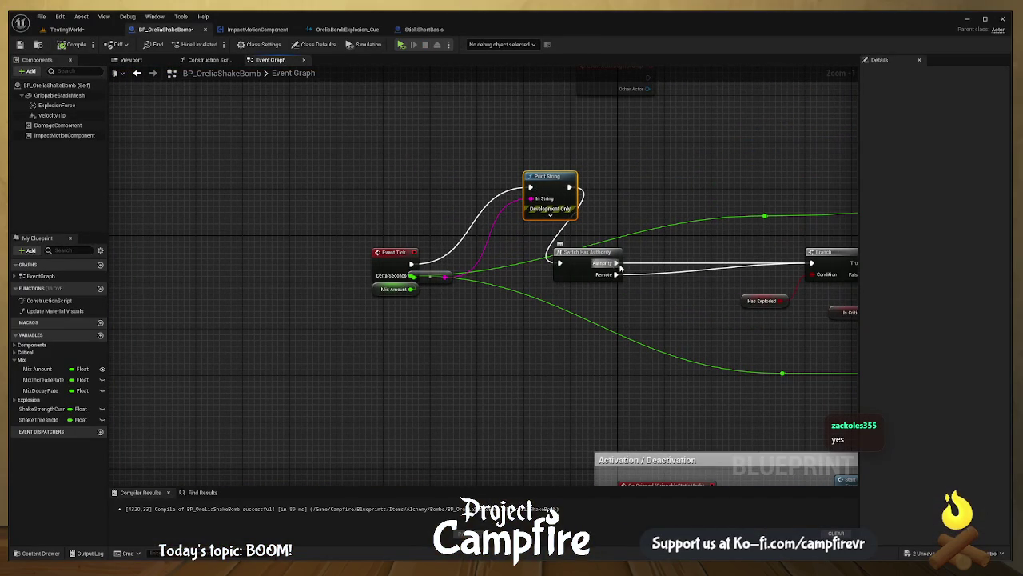
- Run Print String between Switch Has Authority's Authority output and the Branch, then play-test
left_click_drag(560, 264, 500, 270)
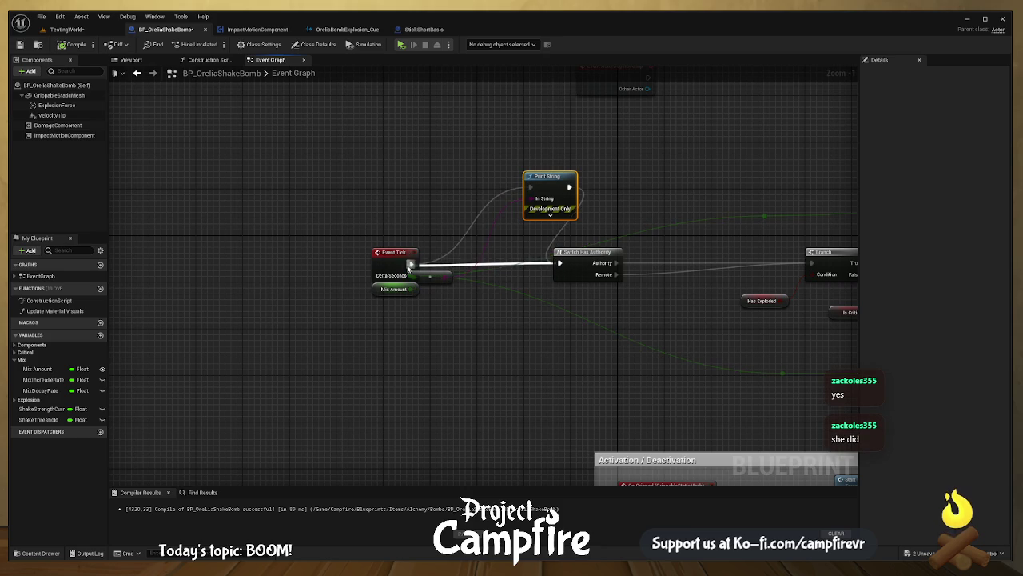
left_click_drag(408, 267, 410, 265)
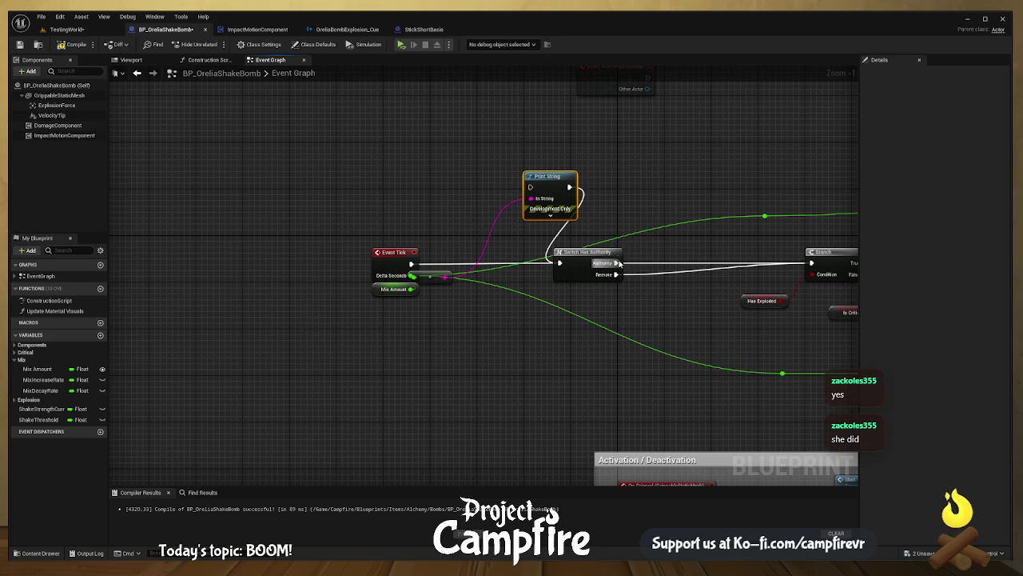
mouse_move(620, 264)
left_mouse_down()
mouse_move(534, 201)
mouse_move(532, 187)
mouse_move(579, 194)
left_mouse_up()
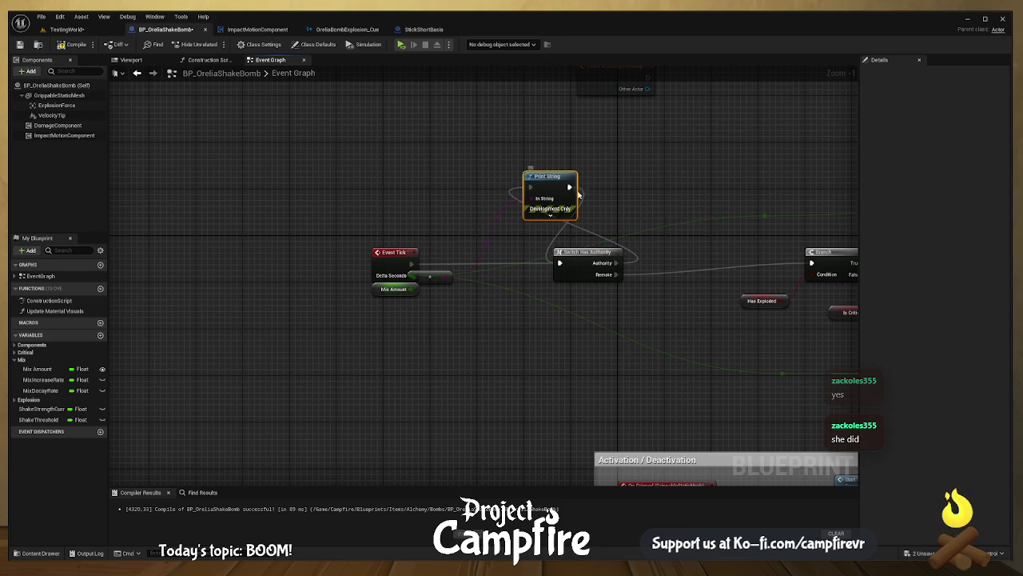
left_click_drag(804, 248, 812, 263)
mouse_move(541, 177)
left_mouse_down()
mouse_move(653, 198)
mouse_move(689, 223)
left_mouse_up()
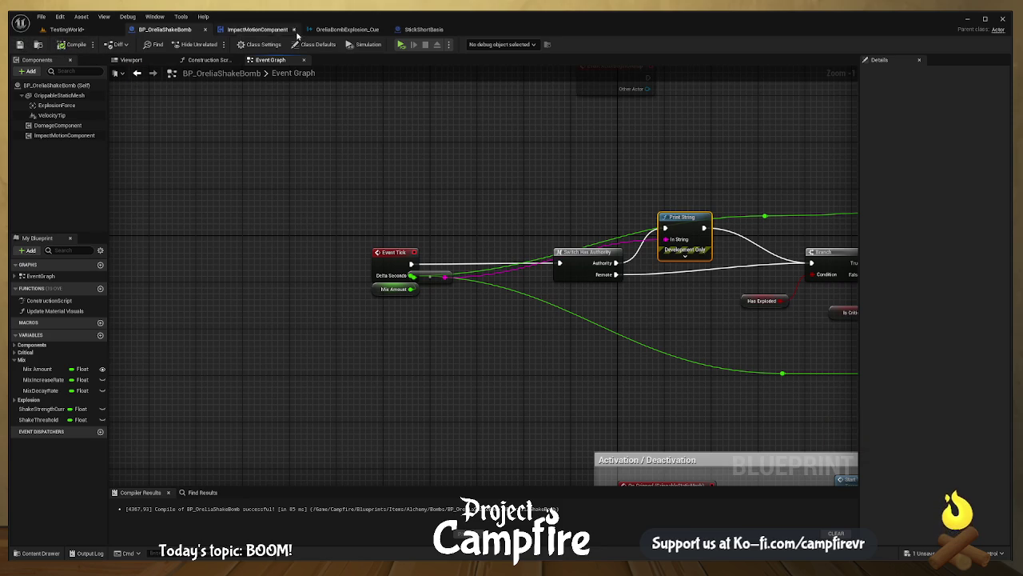
left_click(405, 46)
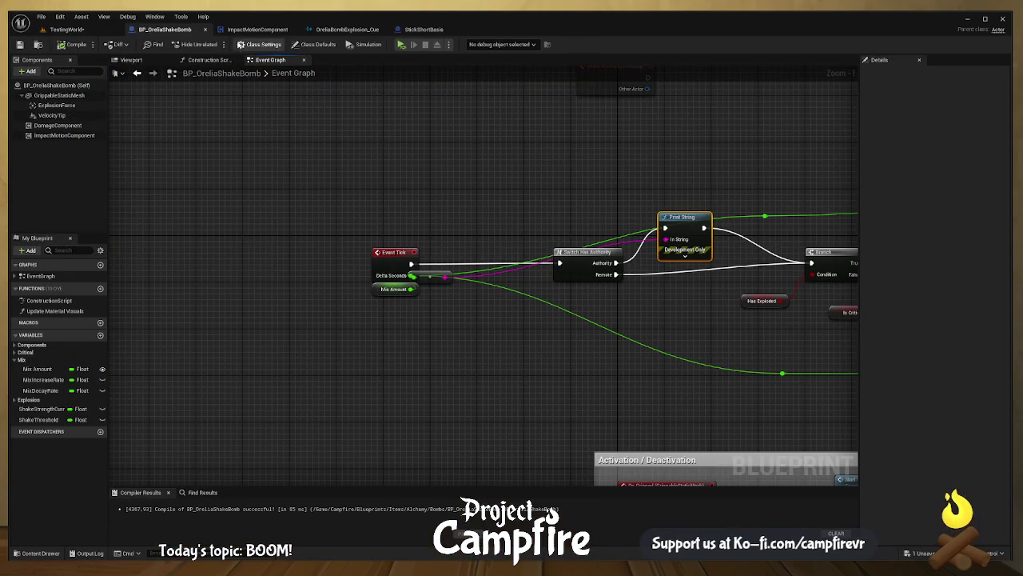
- Play-test from the ImpactMotionComponent blueprint, then return to BP_OreliaShakeBomb's Event Graph
left_click(253, 31)
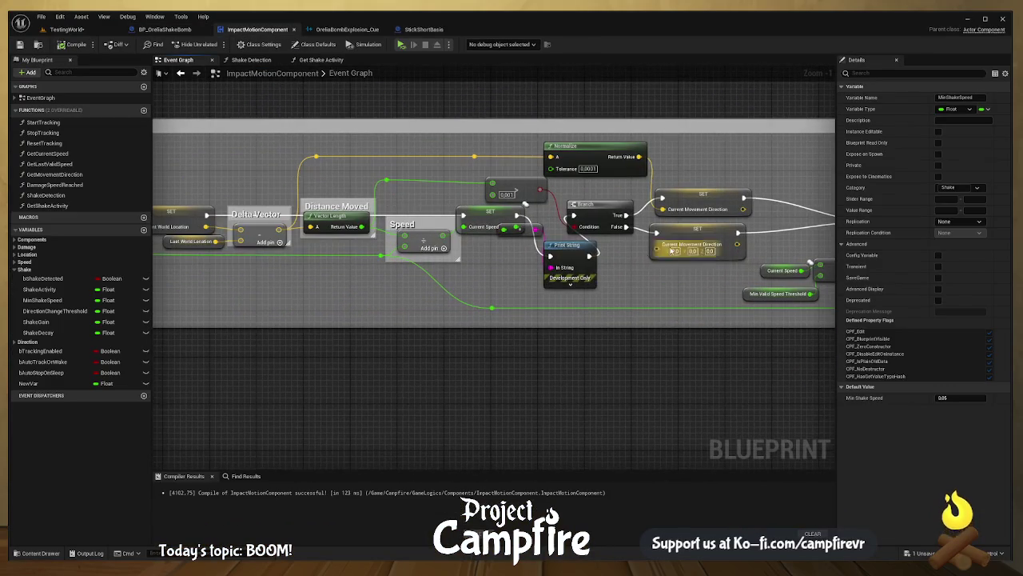
left_click(562, 251)
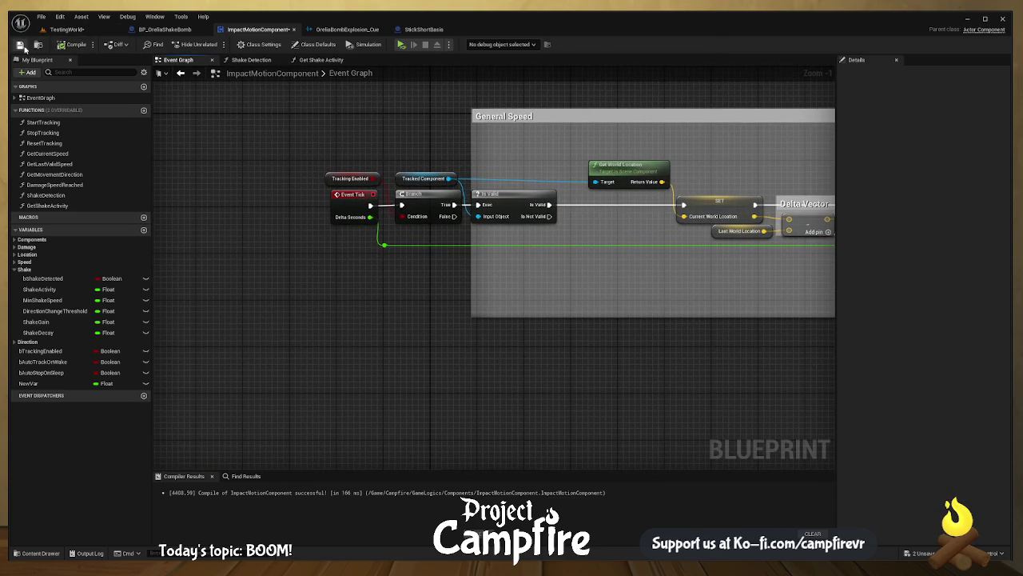
left_click(402, 45)
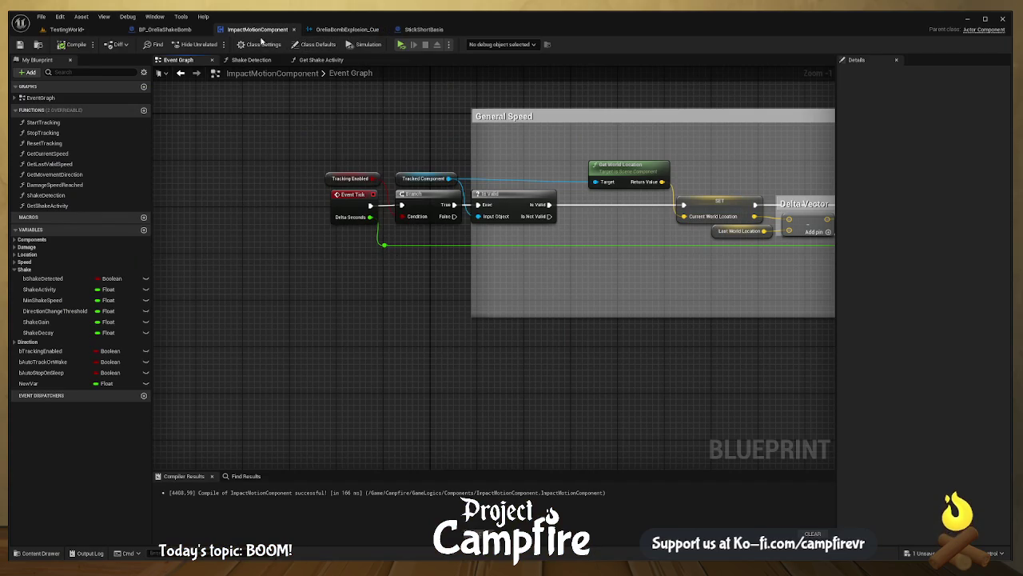
left_click(183, 32)
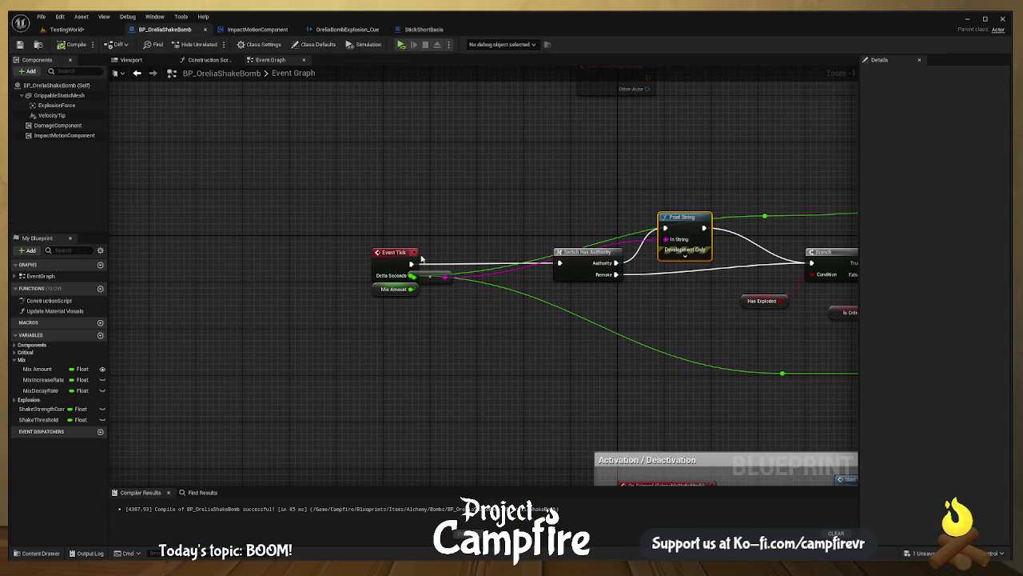
- Review Mix Amount and MixIncreaseRate, place the to-string node beside Print String, and play-test
left_click(391, 291)
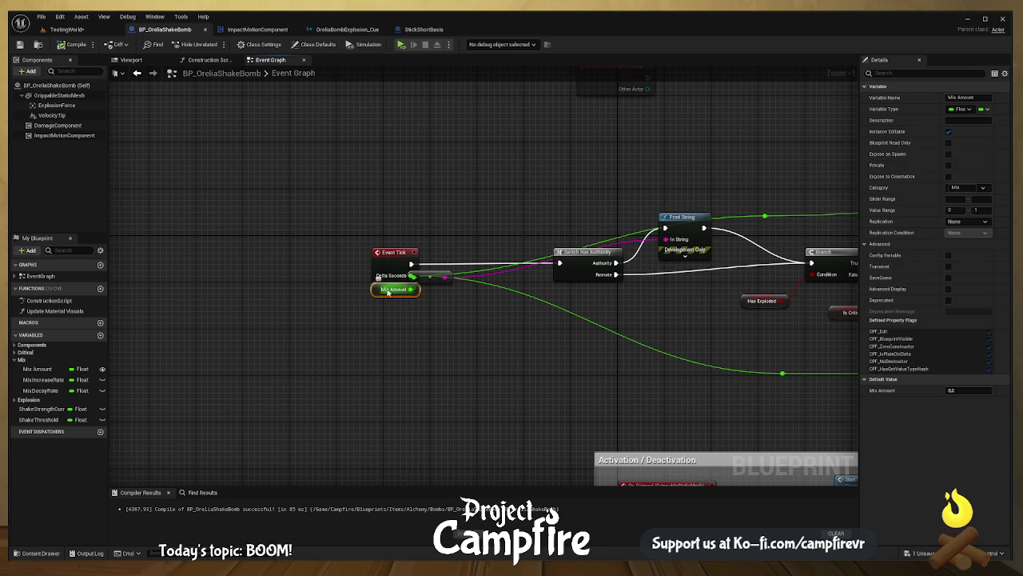
left_click(46, 381)
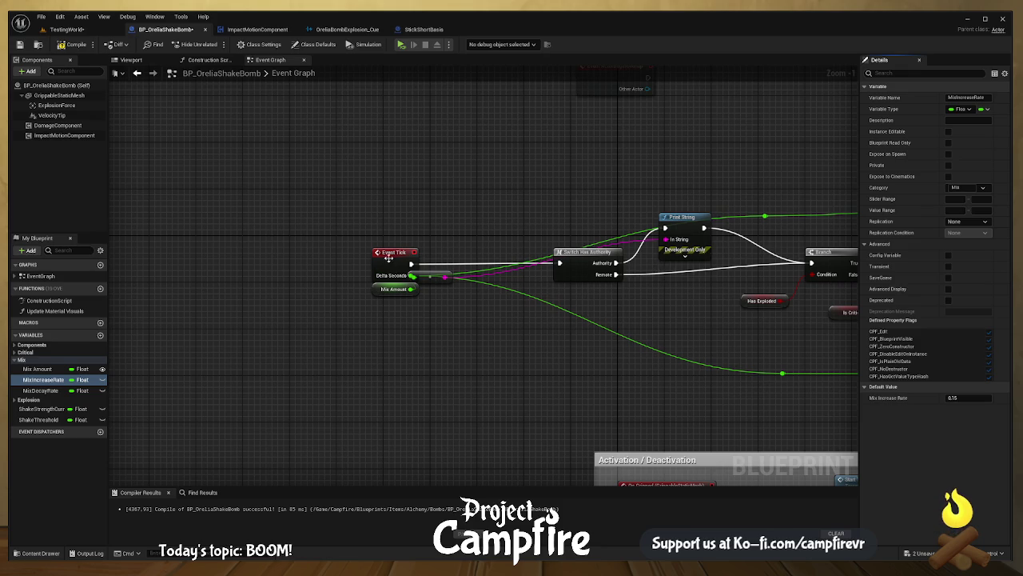
left_click_drag(437, 276, 544, 214)
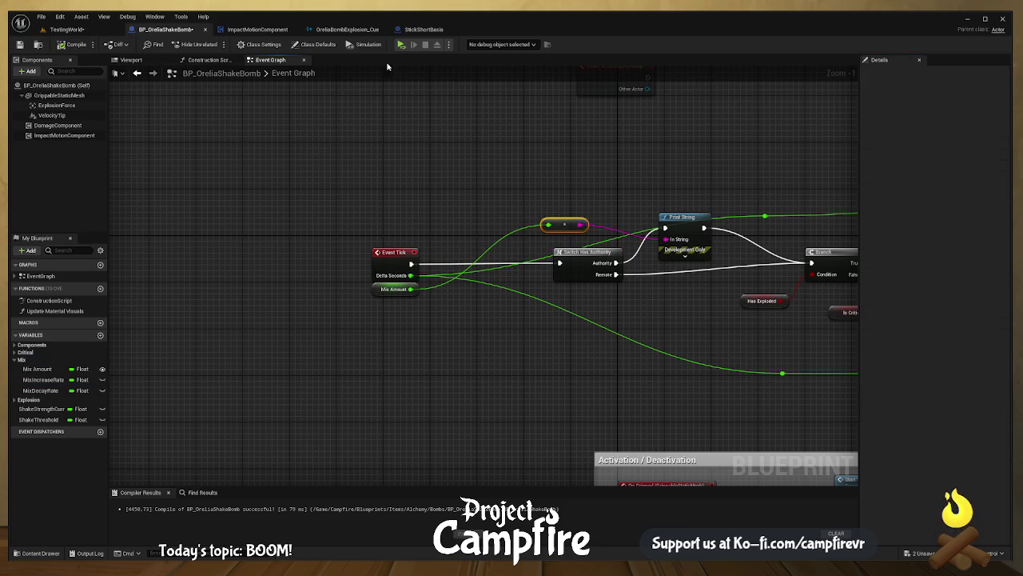
left_click(402, 45)
- Play-test again with Mix Increase Rate defaulting to 0.25, then view the Shake Threshold and Clamp nodes
left_click(37, 370)
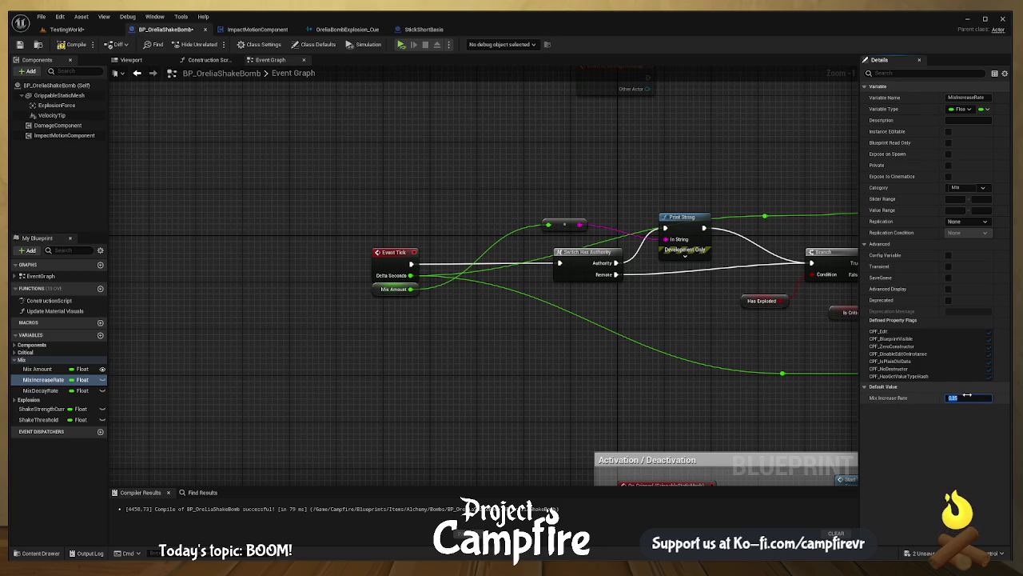
left_click(401, 46)
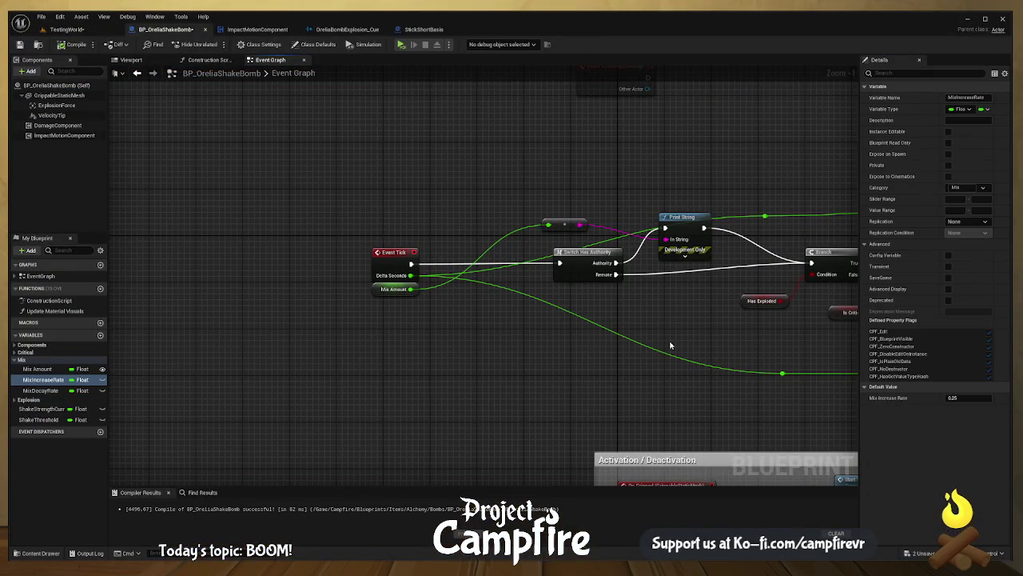
mouse_move(704, 346)
left_mouse_down()
mouse_move(613, 349)
mouse_move(623, 354)
mouse_move(441, 336)
left_mouse_up()
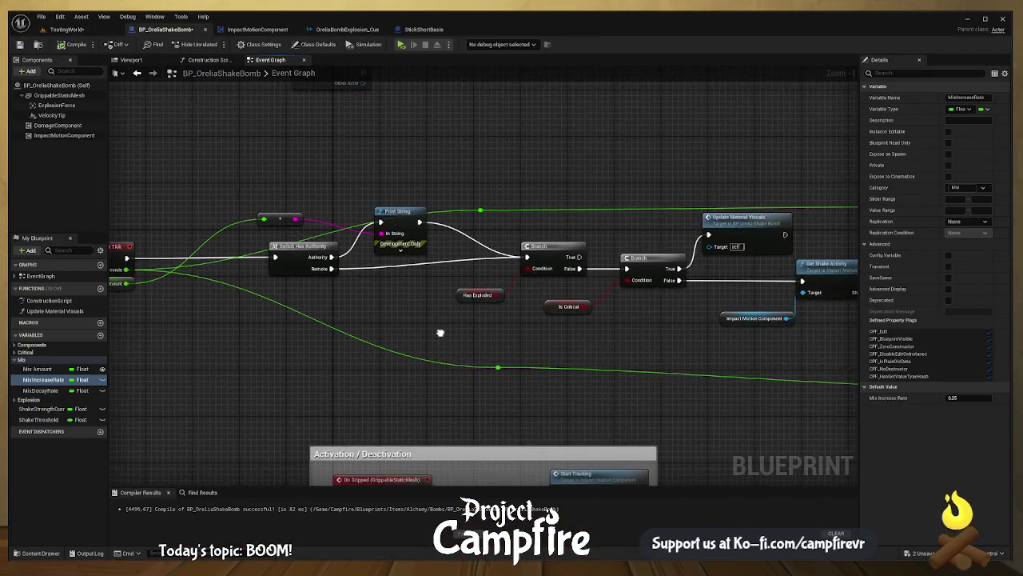
left_click_drag(575, 338, 335, 324)
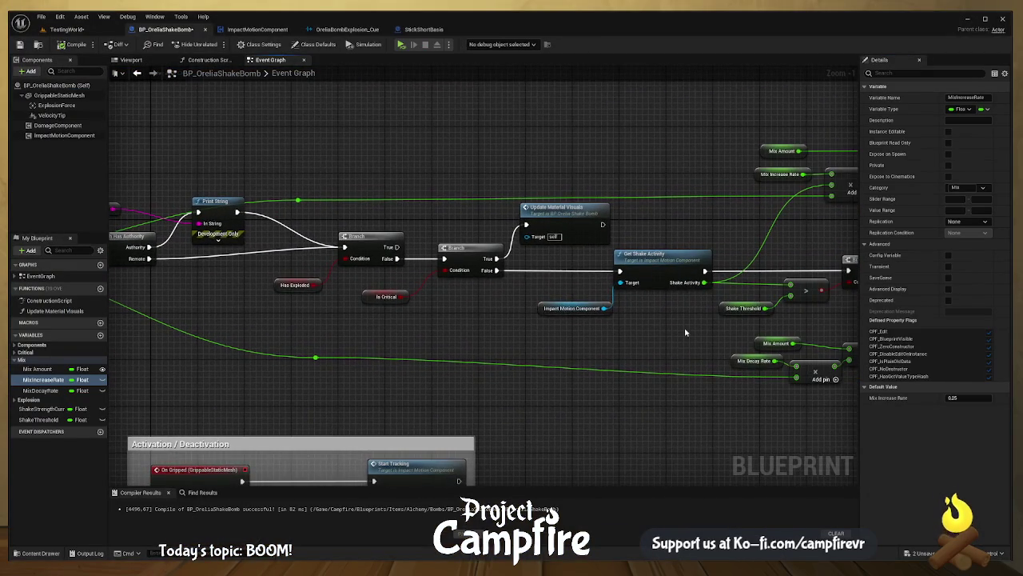
- Move Get Shake Activity and Impact Motion Component left, lined up one under the other
left_click_drag(684, 327, 612, 310)
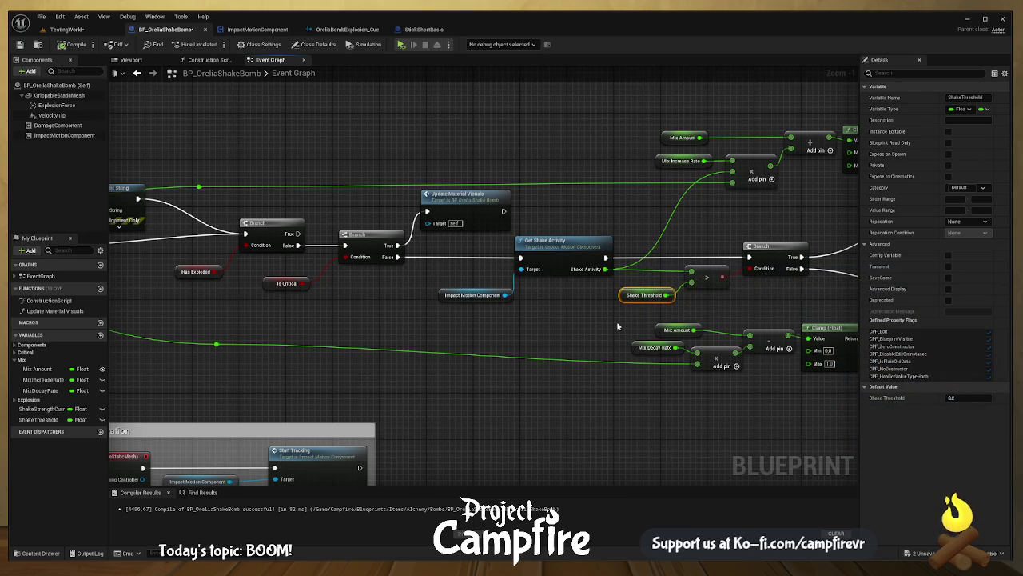
left_click_drag(617, 326, 628, 320)
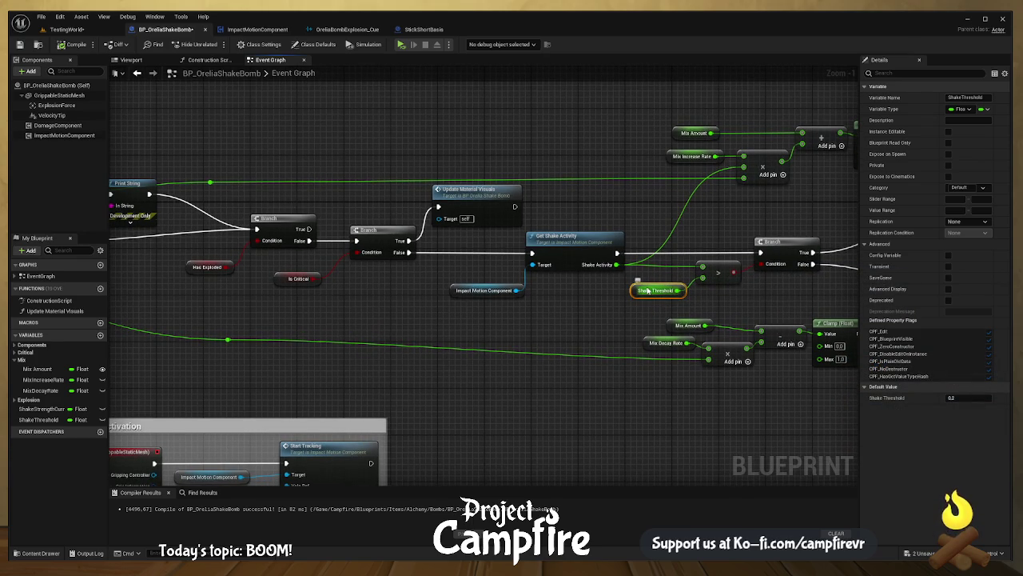
left_click_drag(572, 240, 556, 246)
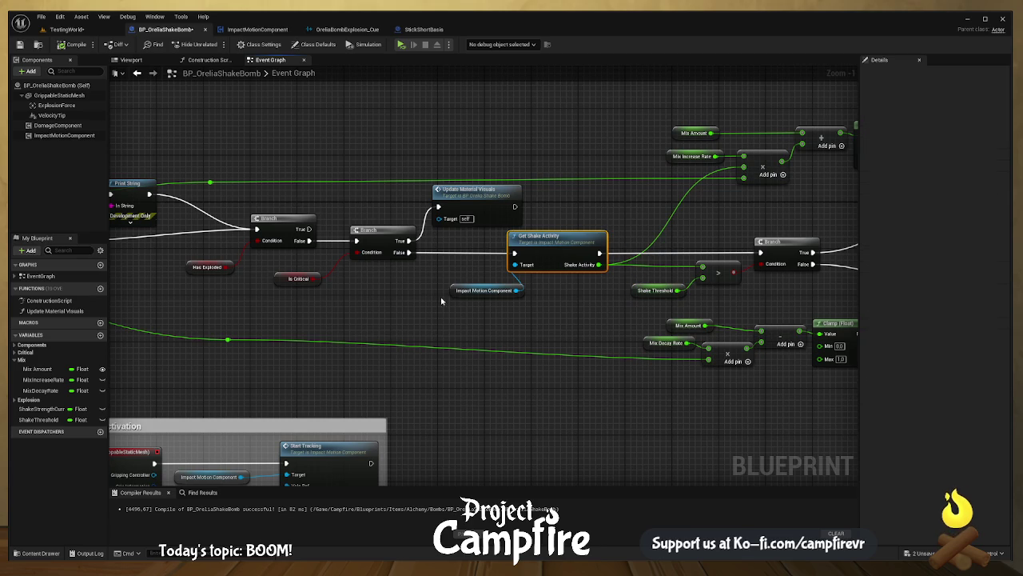
left_click_drag(486, 290, 430, 286)
left_click_drag(551, 244, 509, 246)
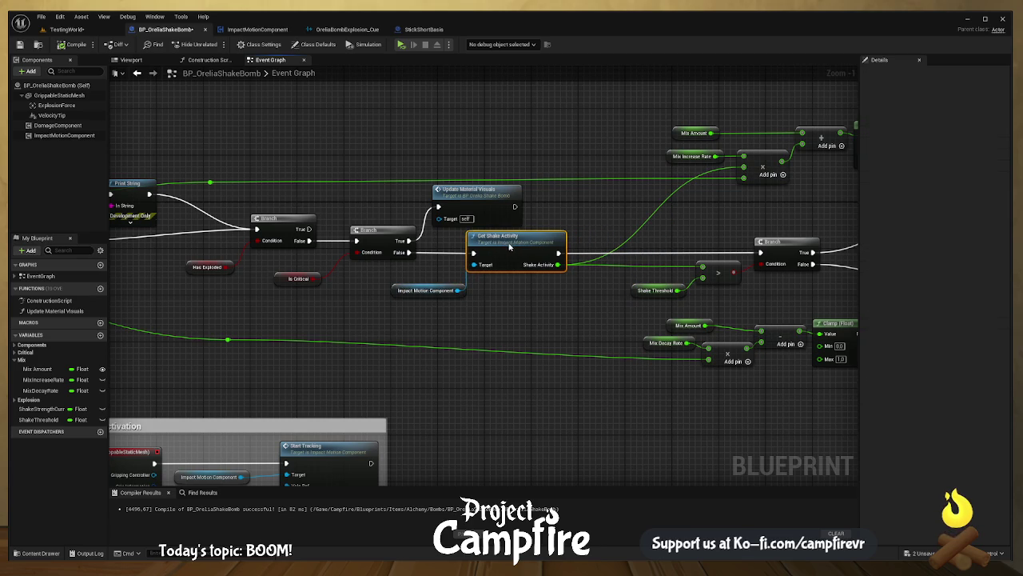
left_click_drag(425, 295, 409, 295)
- Add a Print String node off Get Shake Activity's execution output
left_click_drag(638, 270, 560, 279)
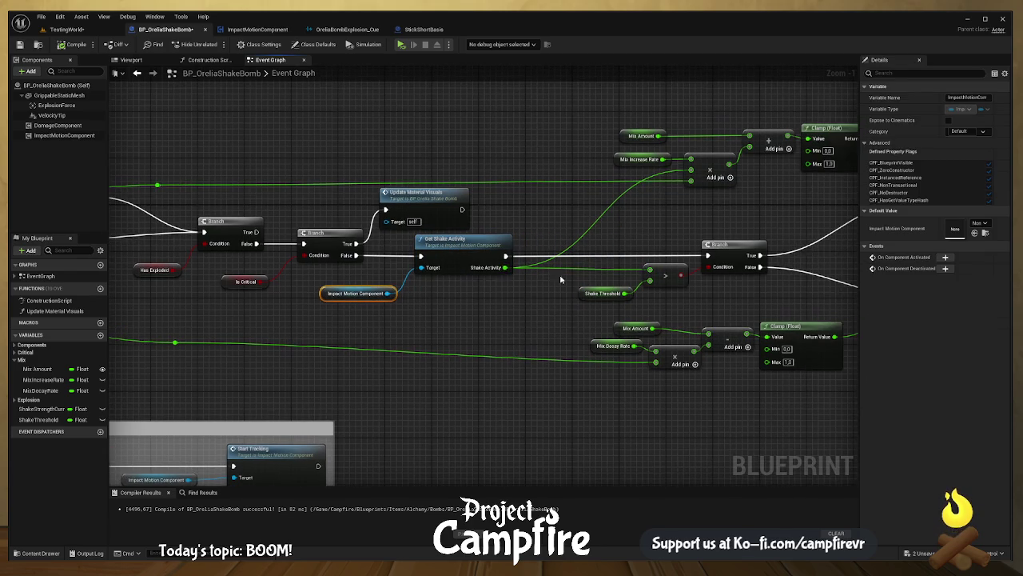
left_click_drag(504, 257, 567, 253)
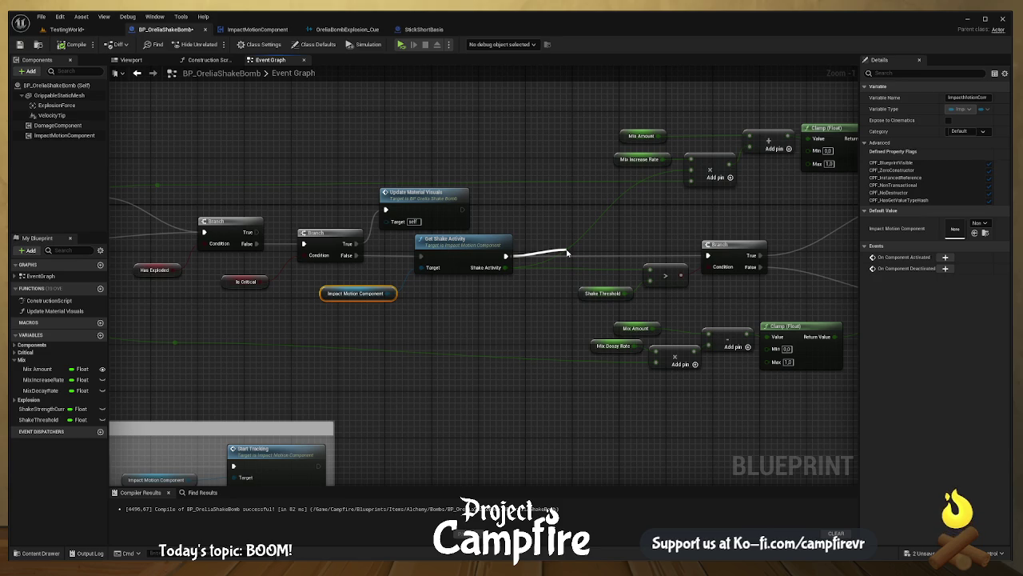
left_click_drag(567, 254, 569, 254)
scroll(498, 266, "up", 1)
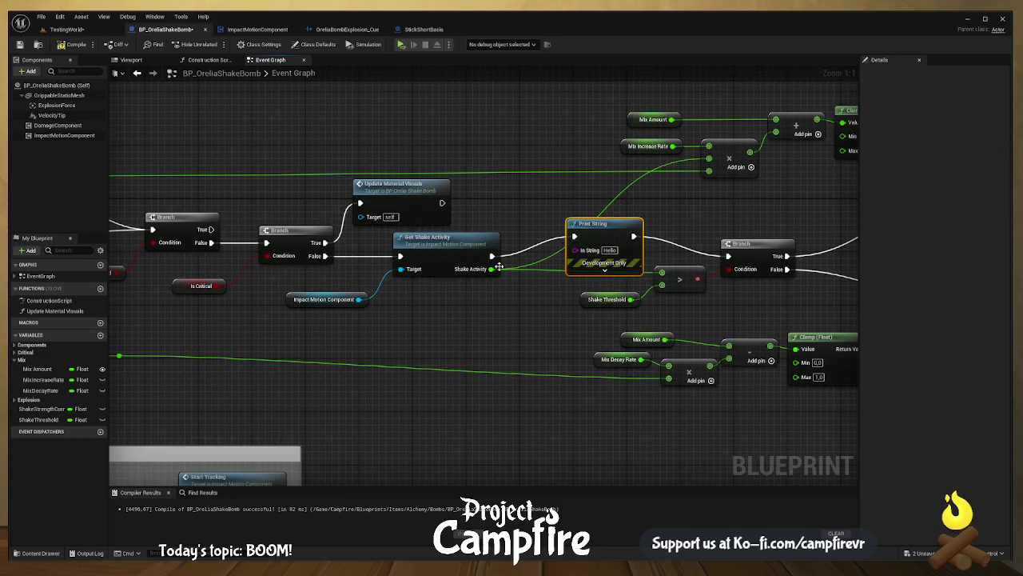
- Print the Shake Activity value, expand Print String's advanced pins, compile, and play-test
left_click_drag(489, 269, 575, 250)
mouse_move(319, 240)
left_mouse_down()
mouse_move(548, 242)
mouse_move(667, 258)
left_mouse_up()
left_click(644, 202)
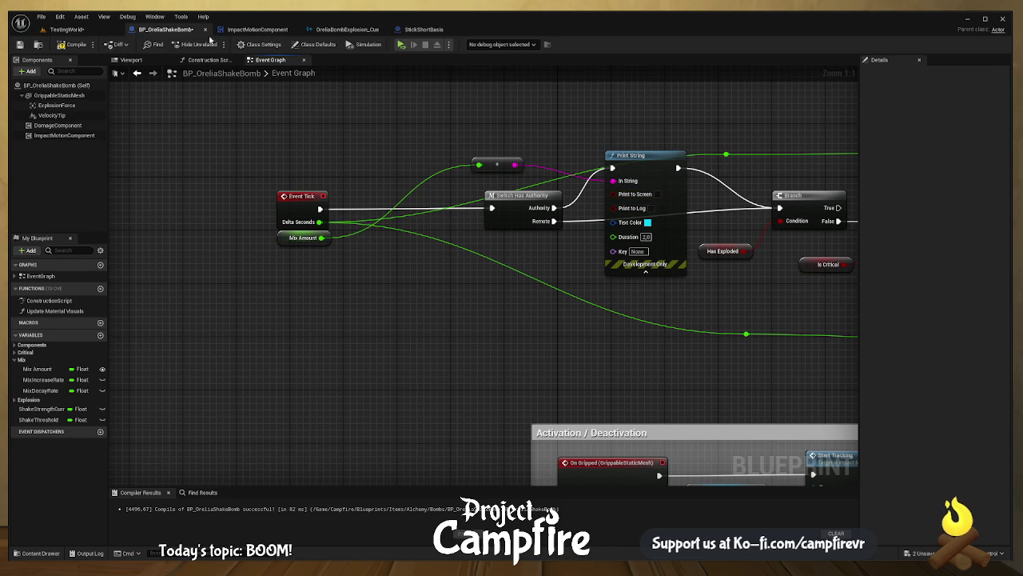
left_click(72, 44)
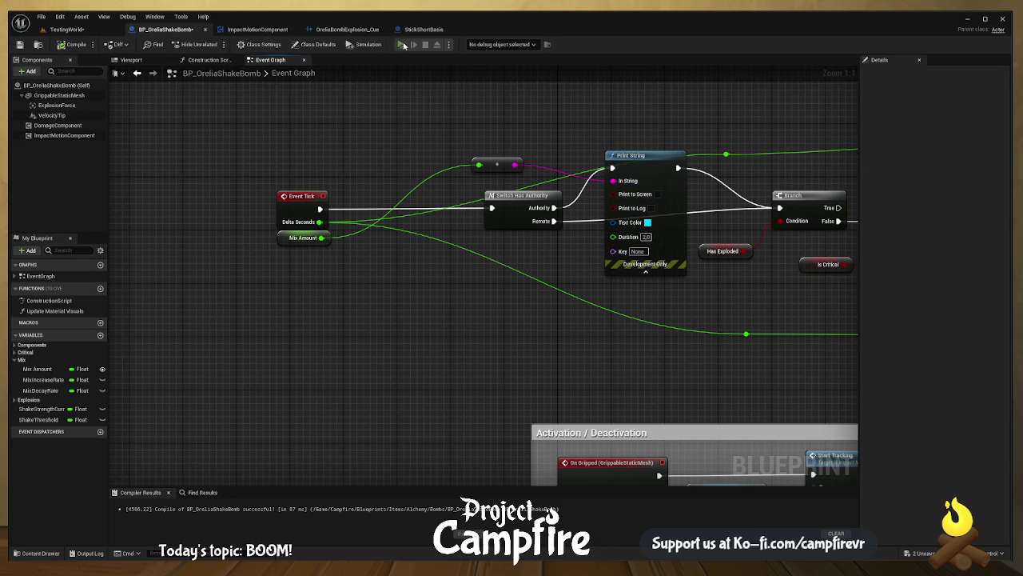
left_click(402, 44)
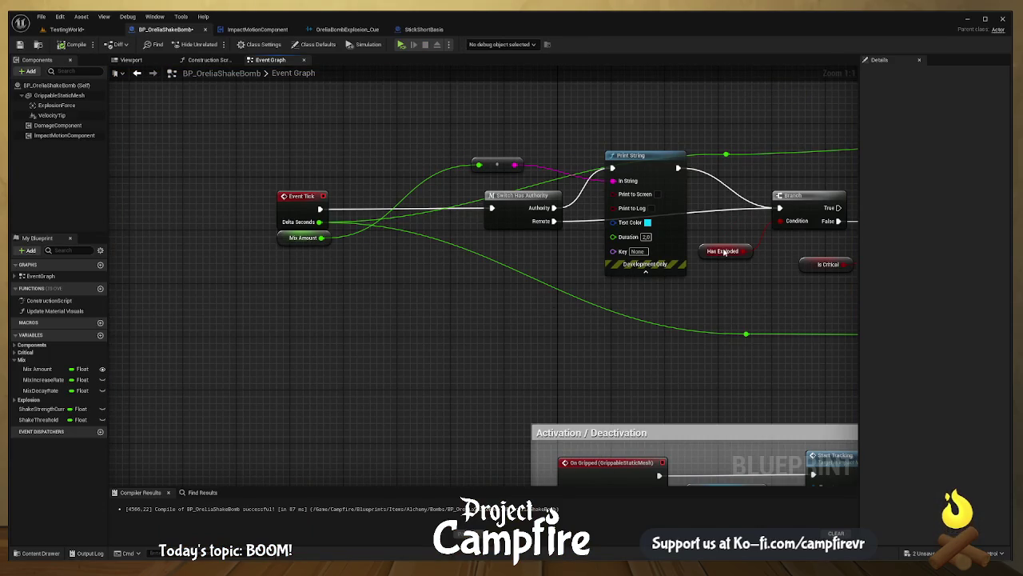
- Edit the Shake Threshold variable's default value
scroll(724, 252, "down", 2)
left_click_drag(723, 252, 586, 292)
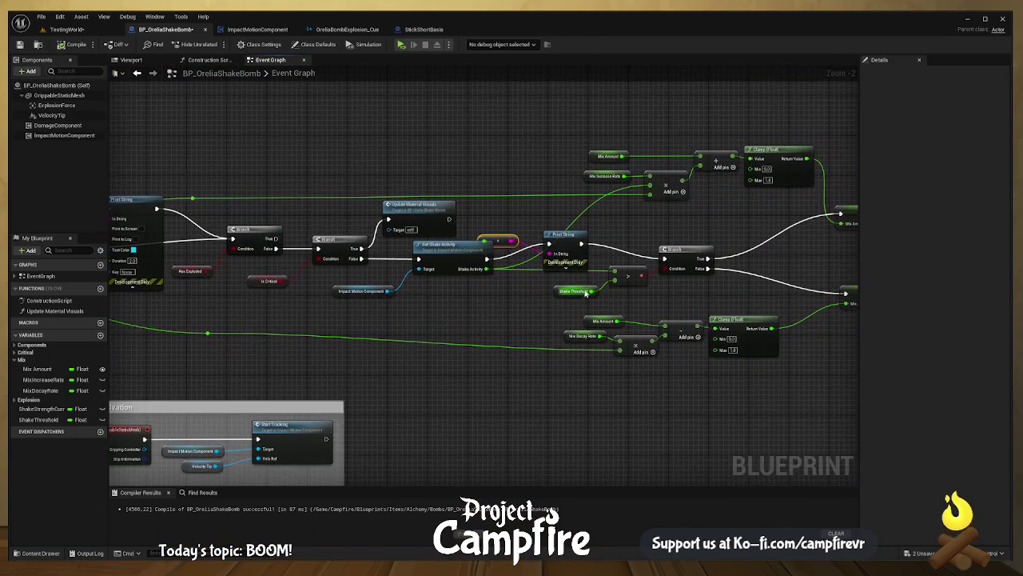
left_click(568, 292)
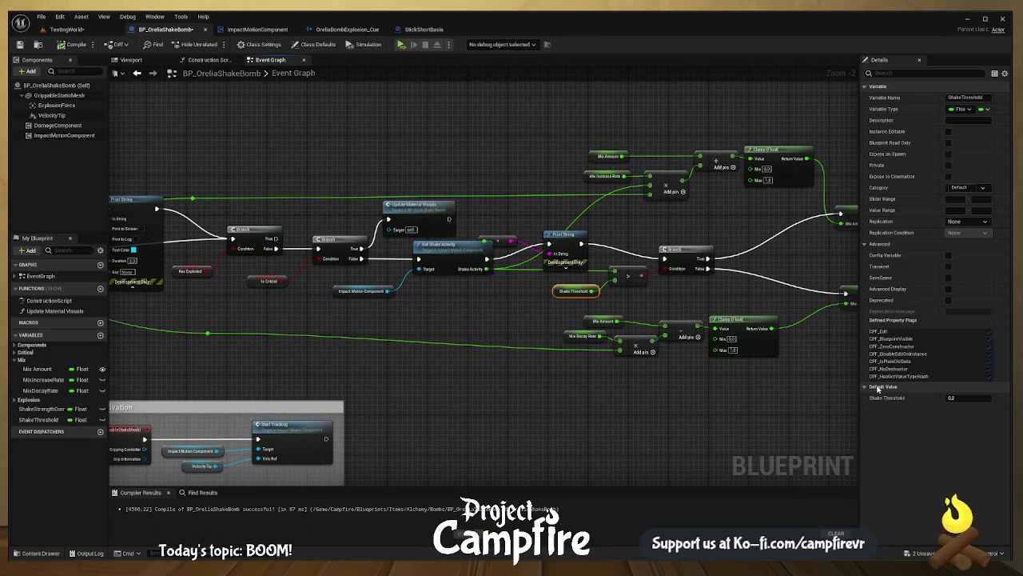
left_click(963, 397)
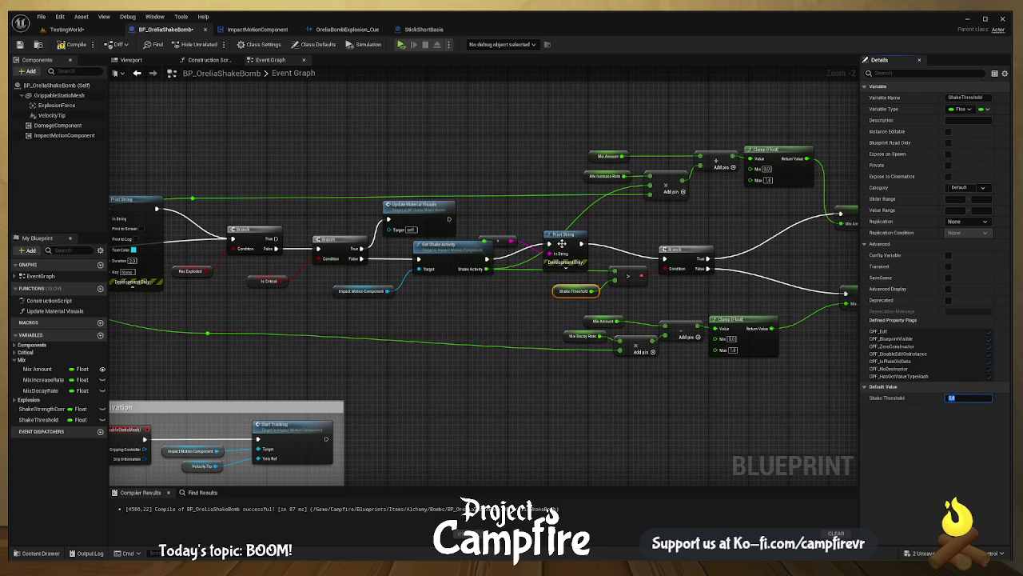
- Delete the Shake Activity Print String and wire Get Shake Activity directly to the Branch
left_click(561, 243)
key("Delete")
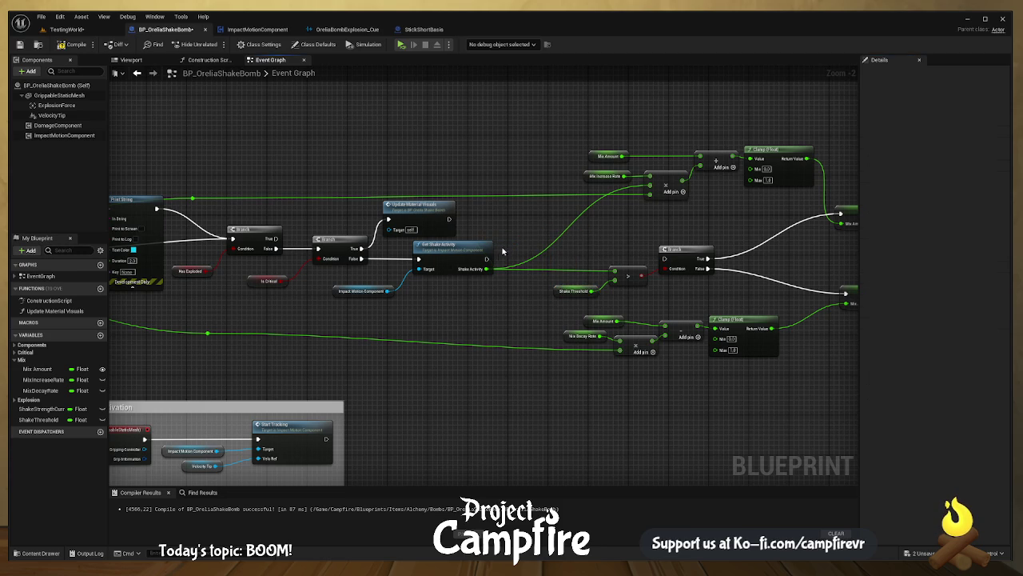
mouse_move(486, 258)
left_mouse_down()
mouse_move(688, 259)
mouse_move(664, 258)
left_mouse_up()
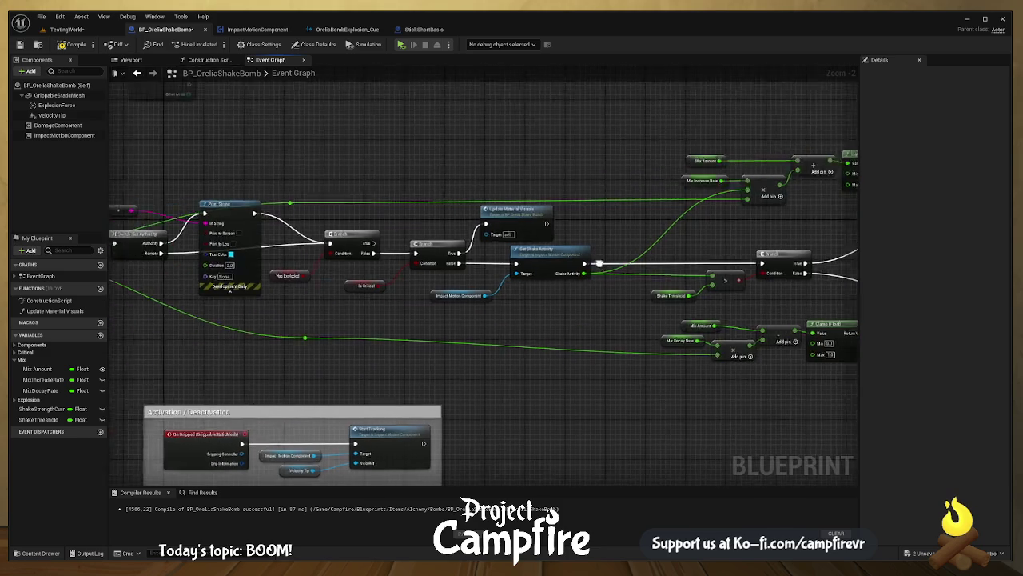
- Restore the accidentally deleted first Print String and play-test the reworked tick logic
left_click_drag(196, 234, 499, 214)
left_click(536, 187)
key("Delete")
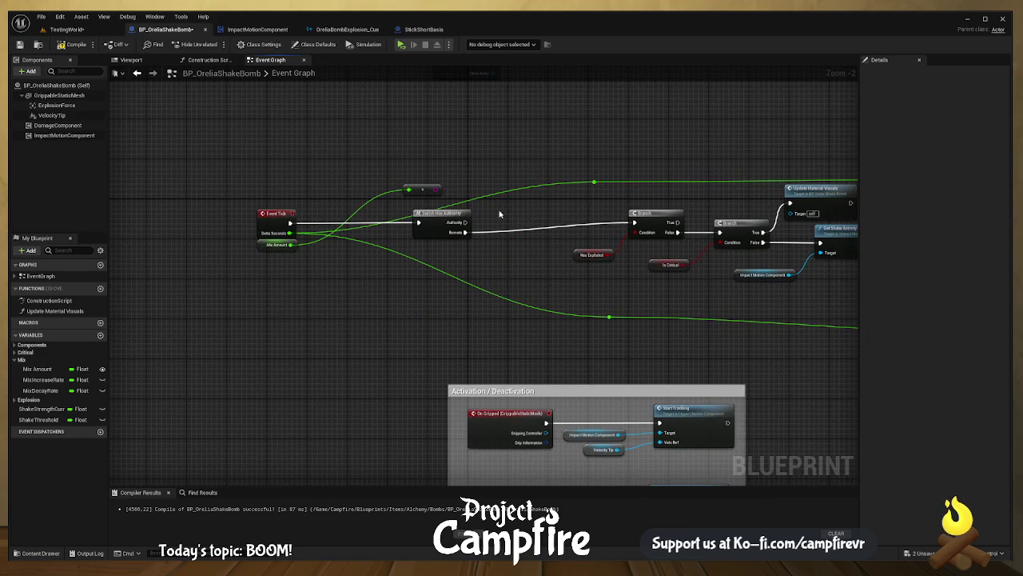
key("ctrl+z")
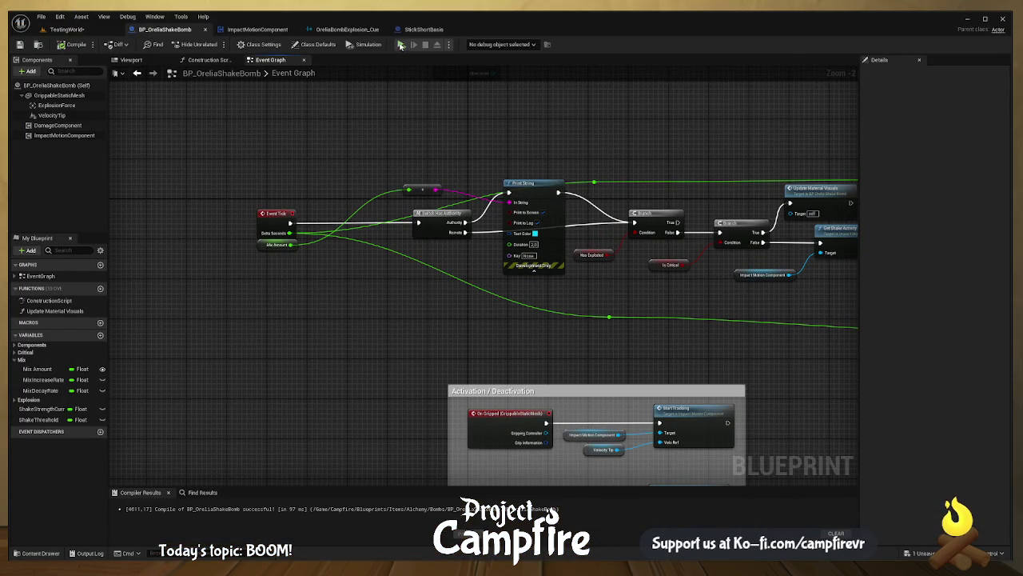
left_click(401, 44)
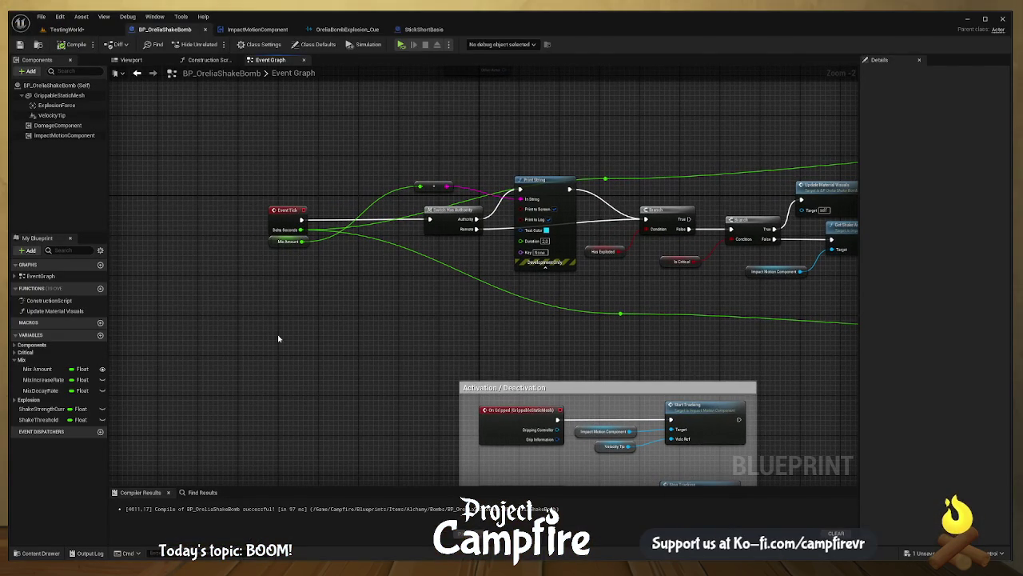
- Set Mix Increase Rate's default to 0.1, compile, and play-test the bomb
left_click(48, 379)
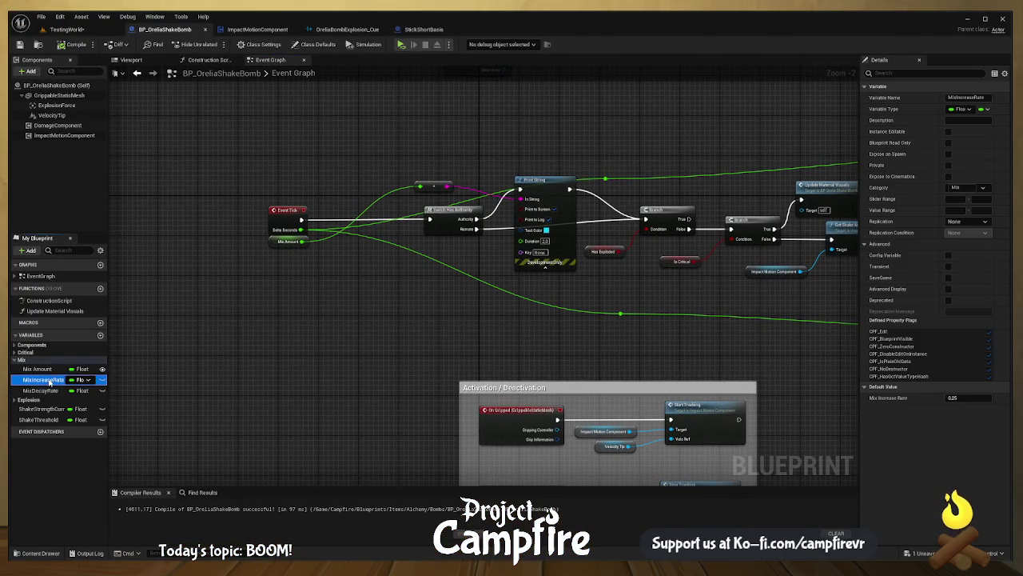
left_click(961, 398)
type("0.1")
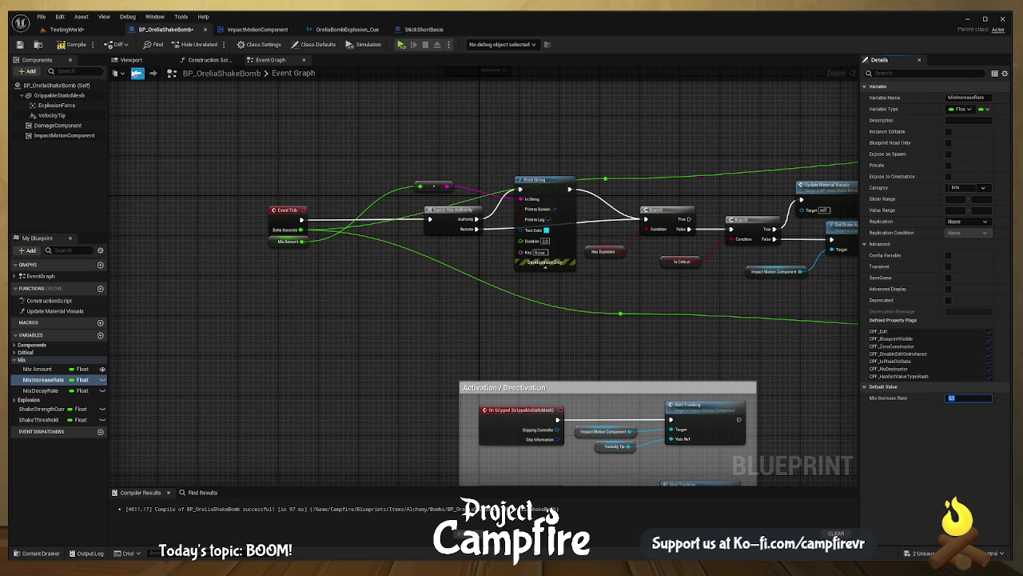
left_click(72, 46)
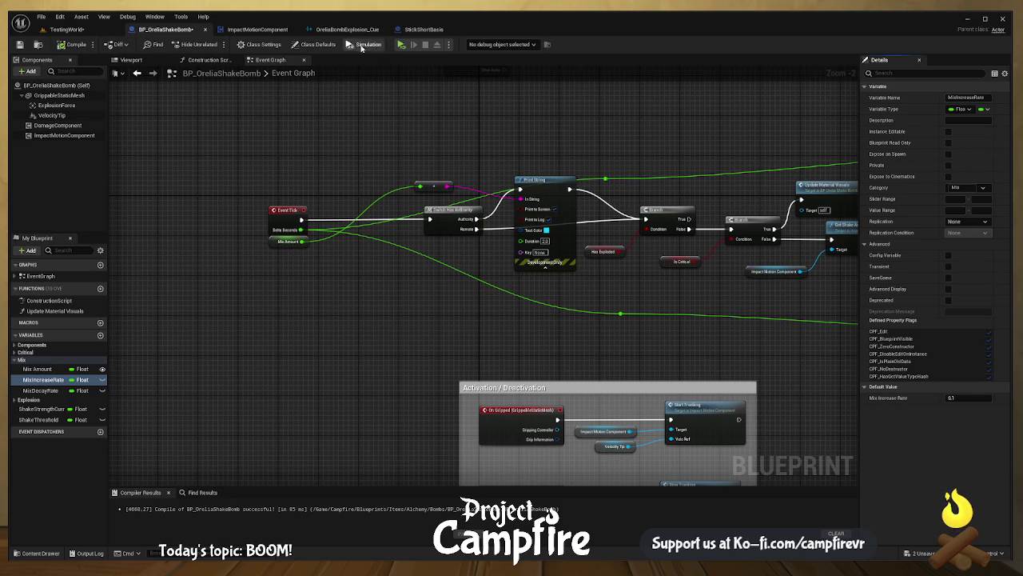
left_click(403, 45)
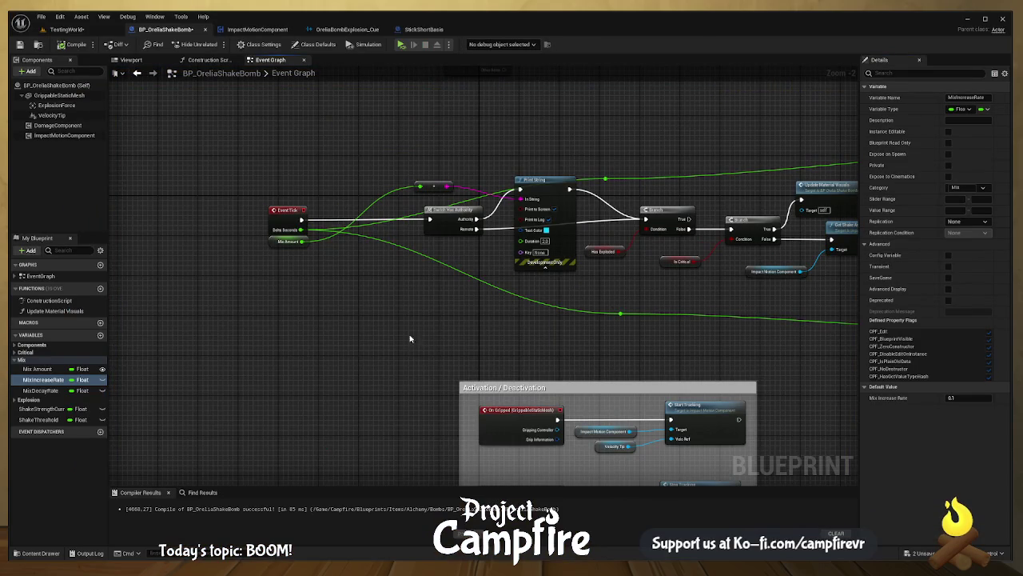
mouse_move(409, 338)
left_mouse_down()
mouse_move(415, 320)
mouse_move(450, 329)
mouse_move(452, 256)
left_mouse_up()
scroll(457, 261, "down", 2)
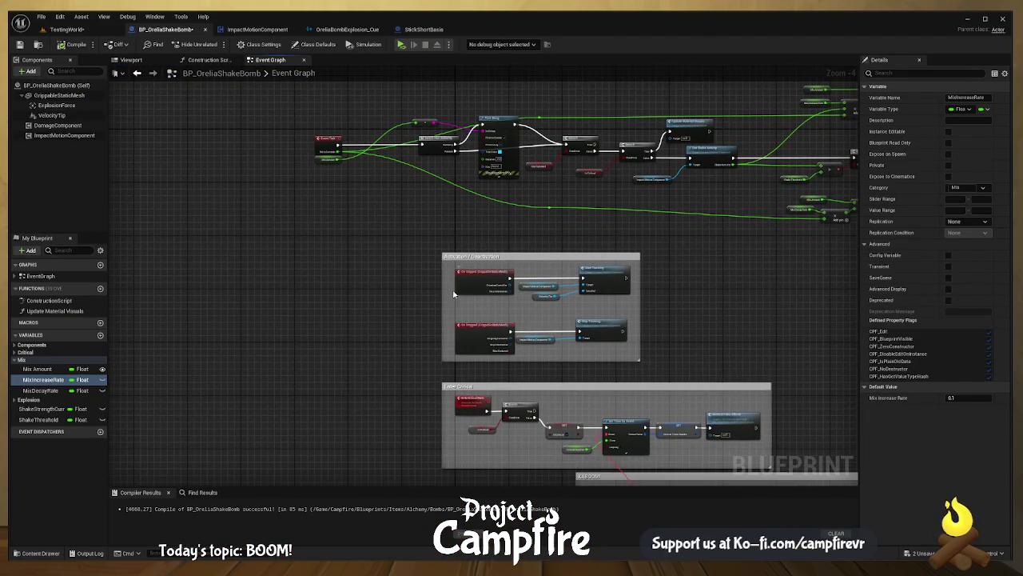
scroll(453, 294, "up", 2)
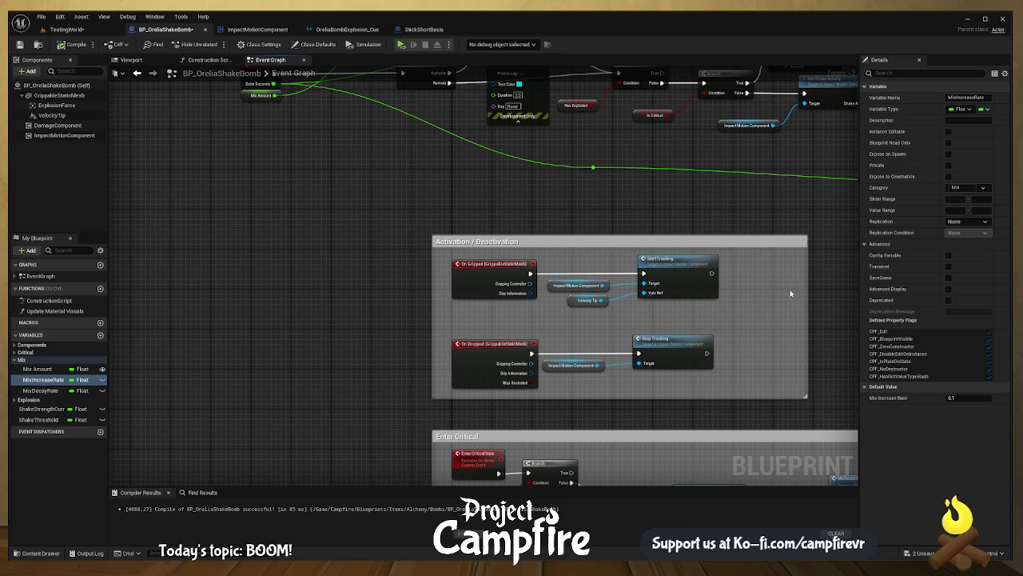
left_click_drag(793, 293, 621, 262)
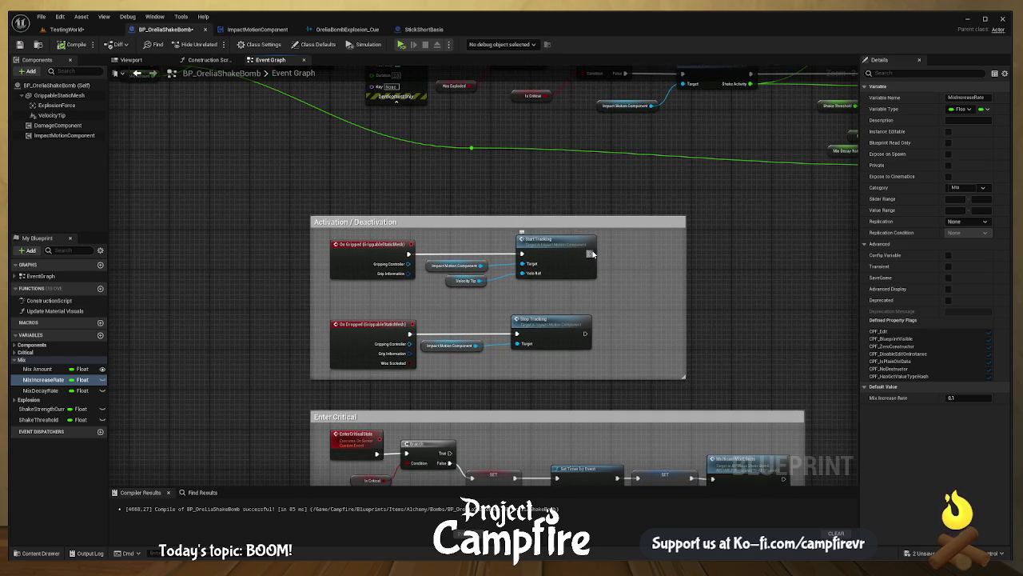
left_click_drag(592, 253, 637, 251)
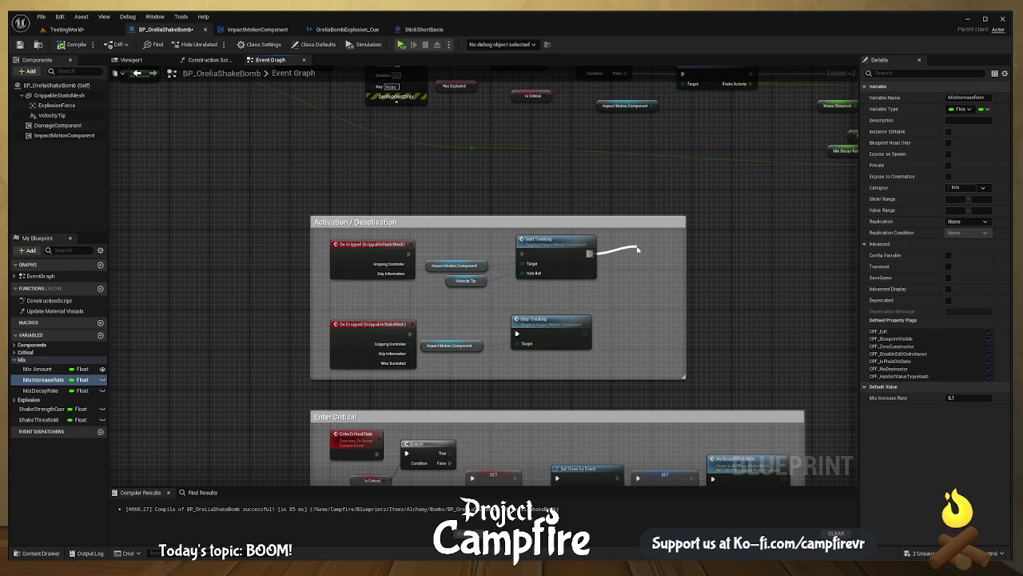
left_click_drag(637, 250, 652, 255)
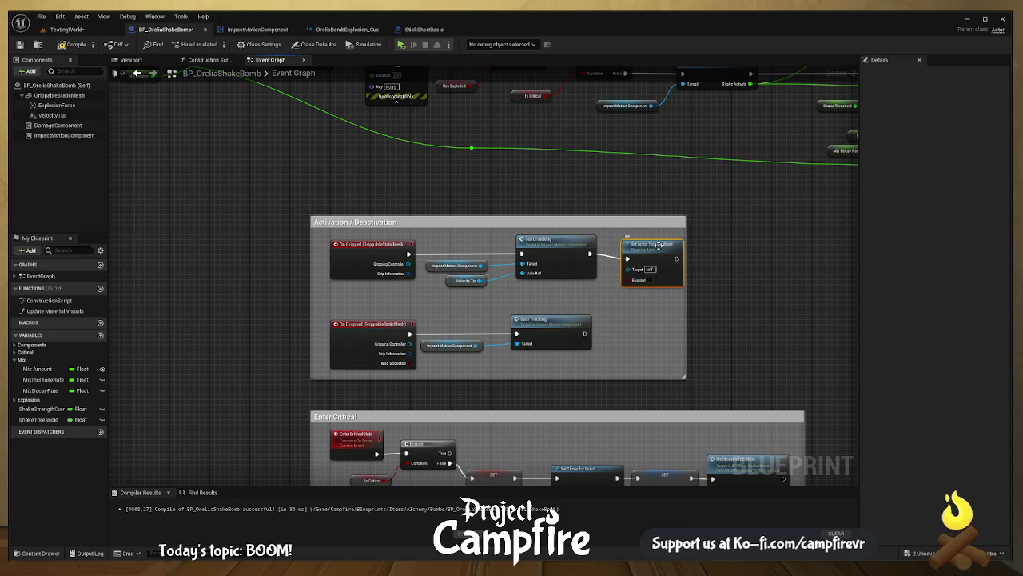
key("Delete")
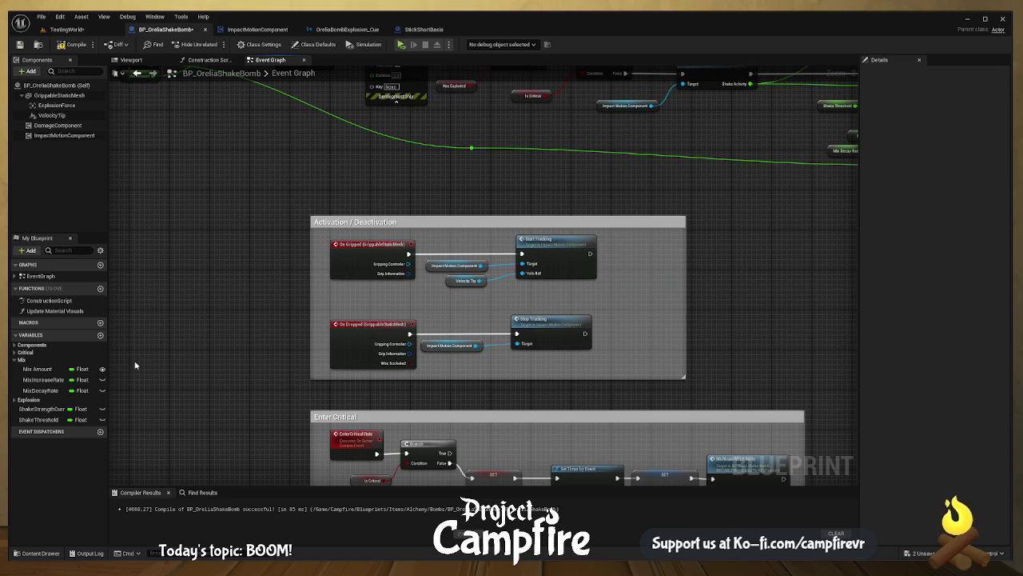
- Add a Grippable Static Mesh getter feeding a new Is Held node
mouse_move(130, 353)
left_mouse_down()
mouse_move(300, 555)
mouse_move(266, 251)
left_mouse_up()
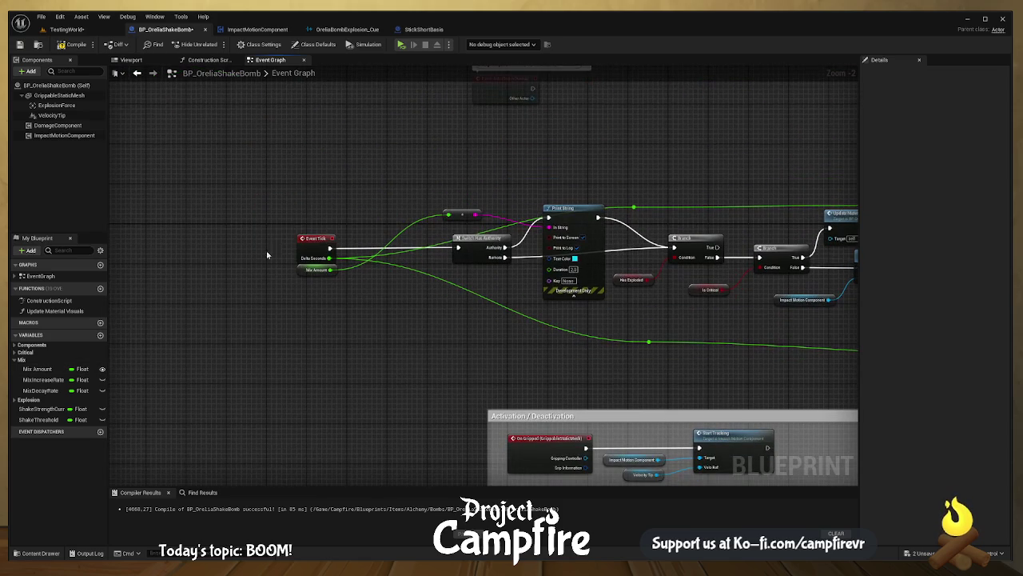
left_click(67, 97)
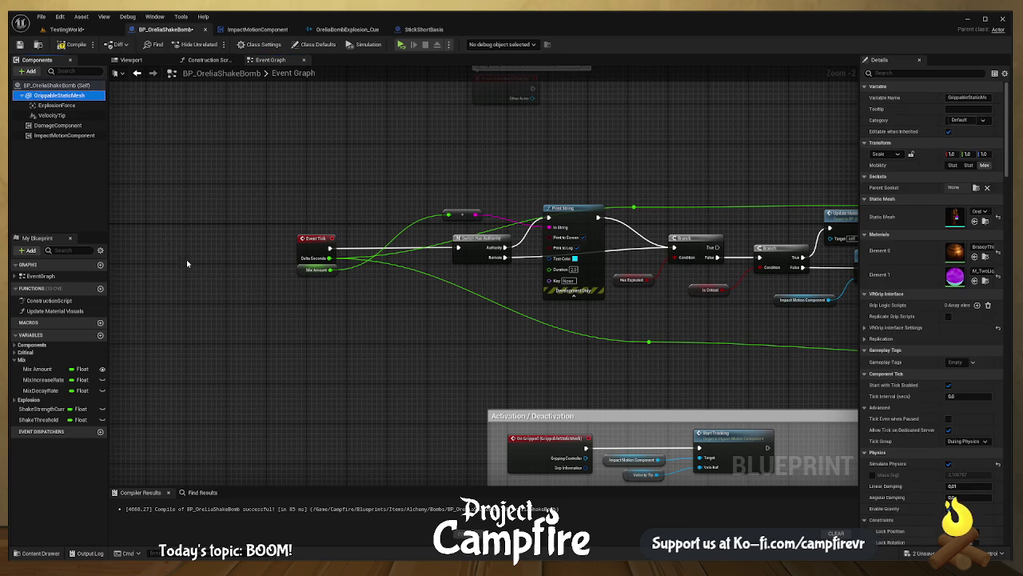
left_click_drag(221, 277, 324, 301)
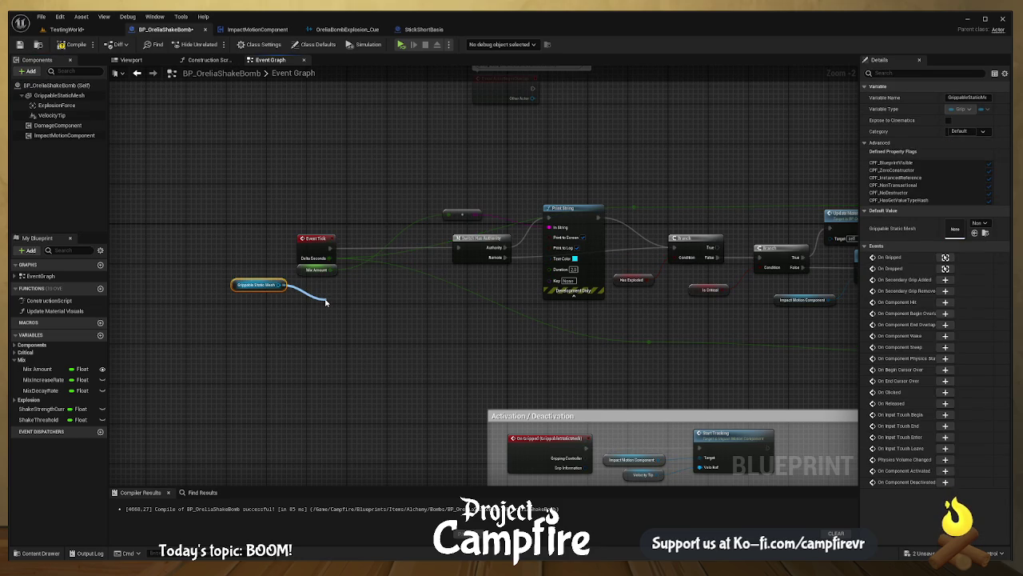
left_click_drag(326, 301, 325, 302)
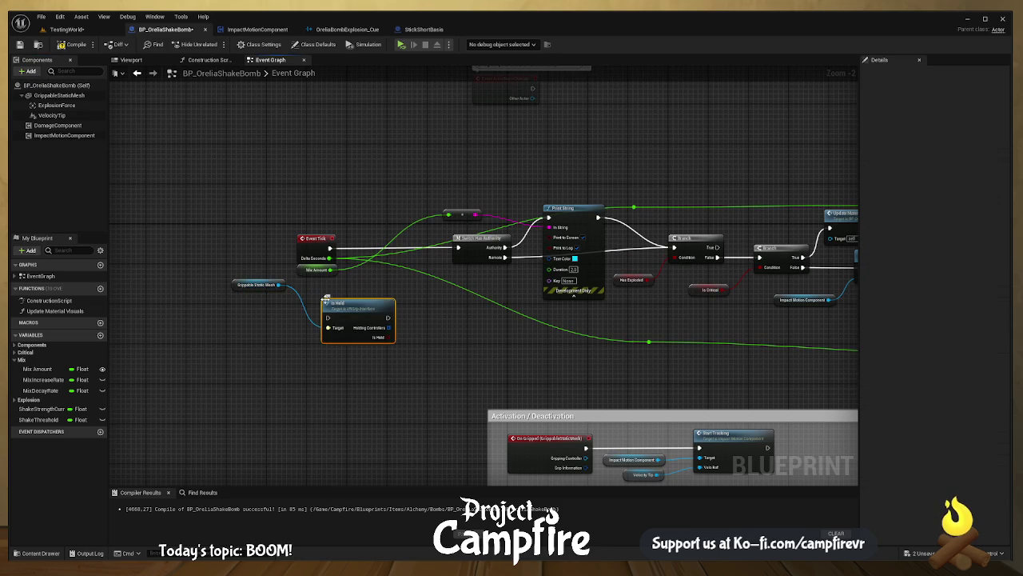
- Reposition the mesh getter and Is Held nodes below the Event Tick chain
left_click_drag(361, 384, 227, 281)
mouse_move(350, 315)
left_mouse_down()
mouse_move(756, 322)
mouse_move(864, 310)
mouse_move(875, 376)
mouse_move(643, 418)
mouse_move(574, 411)
mouse_move(585, 405)
left_mouse_up()
left_click_drag(668, 384, 676, 363)
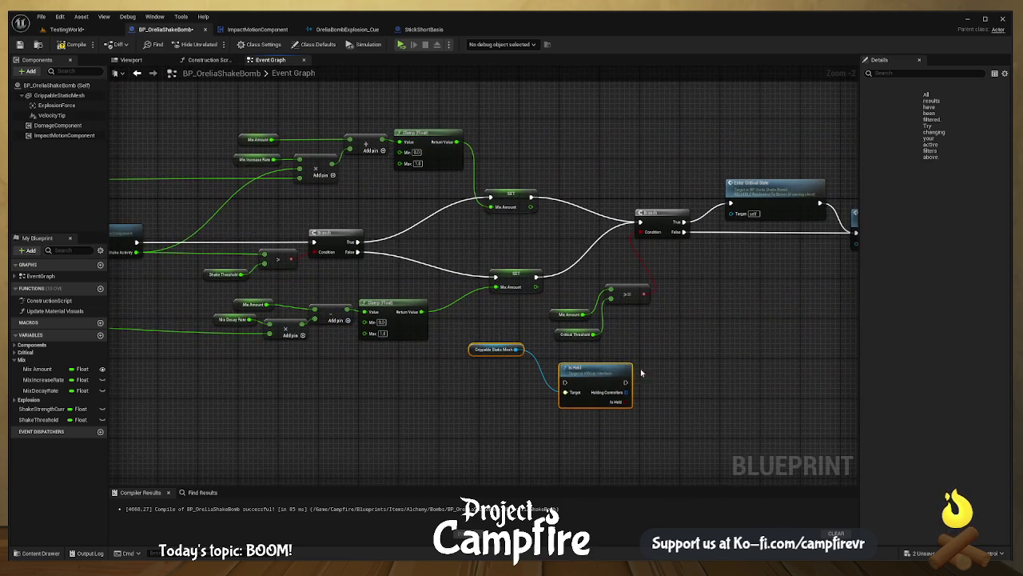
scroll(598, 313, "down", 5)
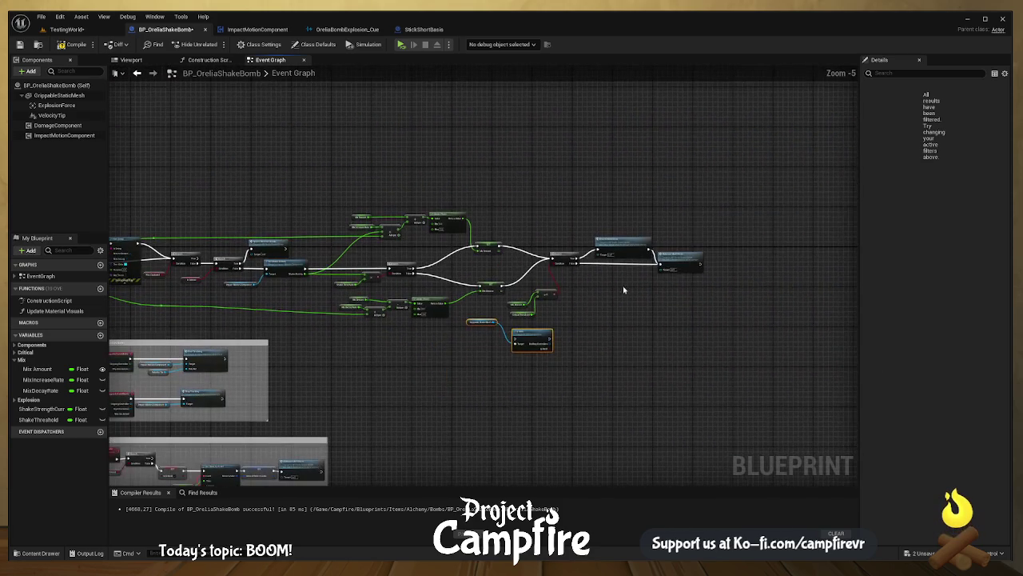
mouse_move(792, 180)
left_mouse_down()
mouse_move(624, 282)
mouse_move(632, 291)
left_mouse_up()
scroll(651, 309, "up", 2)
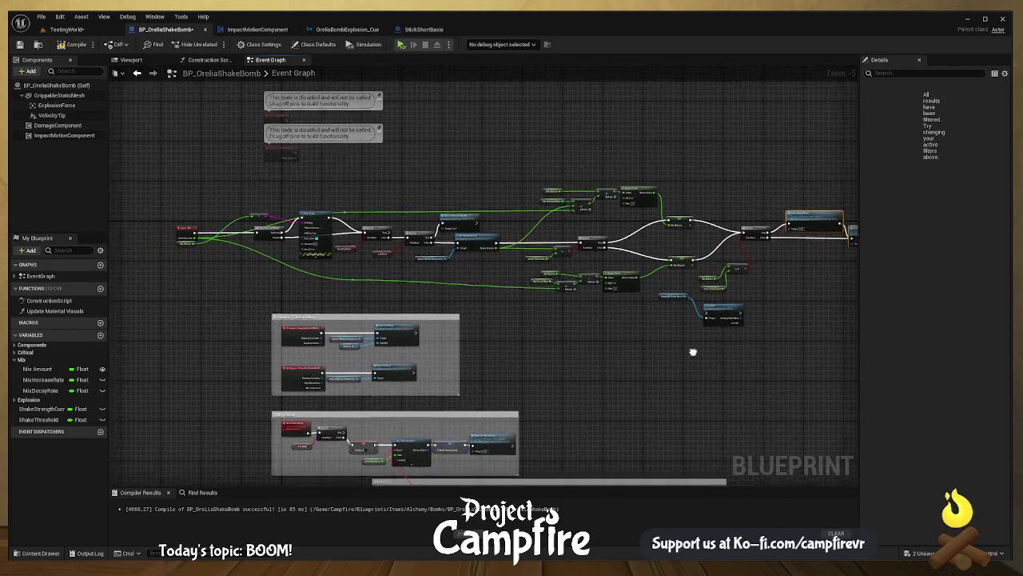
mouse_move(664, 335)
left_mouse_down()
mouse_move(704, 359)
mouse_move(740, 359)
left_mouse_up()
left_click_drag(835, 374, 742, 293)
mouse_move(847, 330)
left_mouse_down()
mouse_move(515, 312)
mouse_move(352, 283)
mouse_move(610, 301)
mouse_move(597, 301)
mouse_move(720, 285)
left_mouse_up()
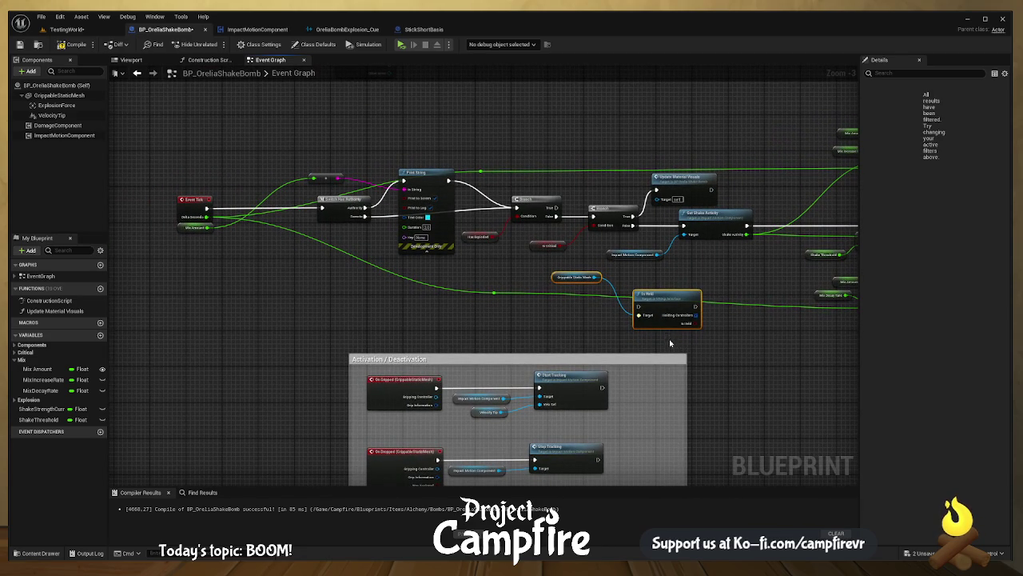
mouse_move(669, 339)
left_mouse_down()
mouse_move(556, 272)
mouse_move(580, 278)
left_mouse_up()
mouse_move(667, 269)
left_mouse_down()
mouse_move(580, 290)
mouse_move(589, 293)
left_mouse_up()
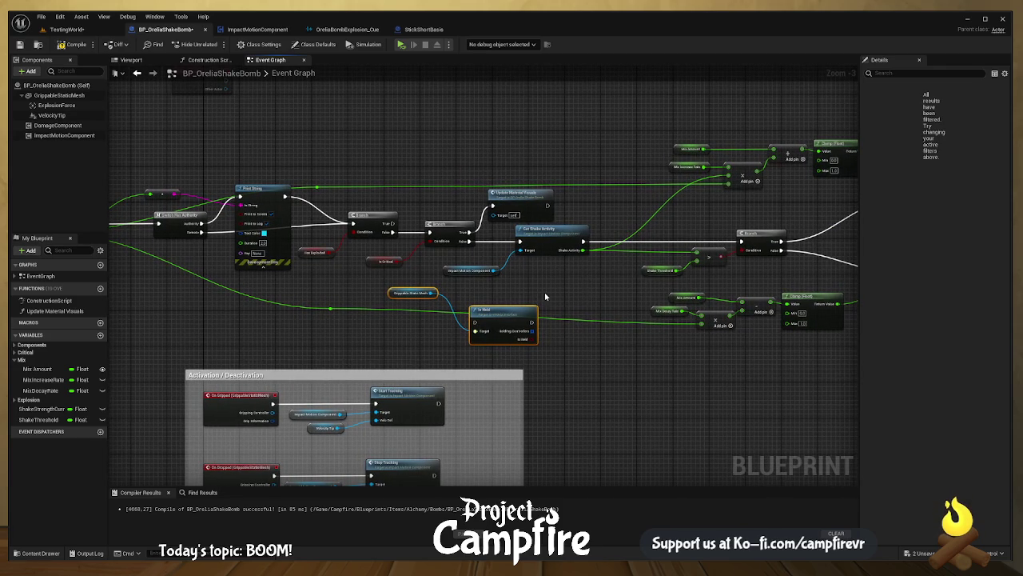
- Run Is Held right after Get Shake Activity and rearrange the surrounding nodes
mouse_move(518, 313)
left_mouse_down()
mouse_move(569, 300)
mouse_move(653, 232)
left_mouse_up()
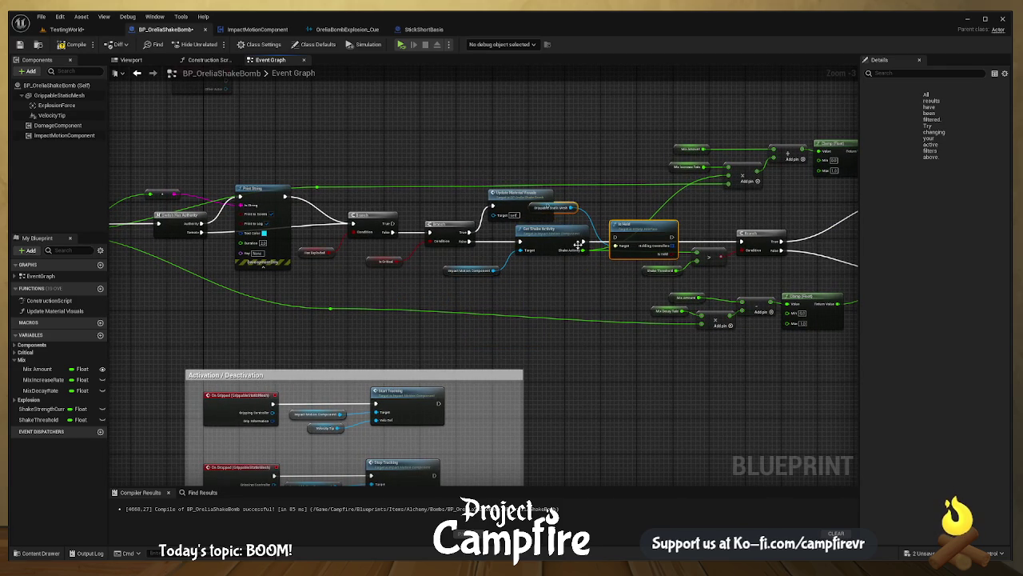
left_click_drag(578, 244, 743, 241)
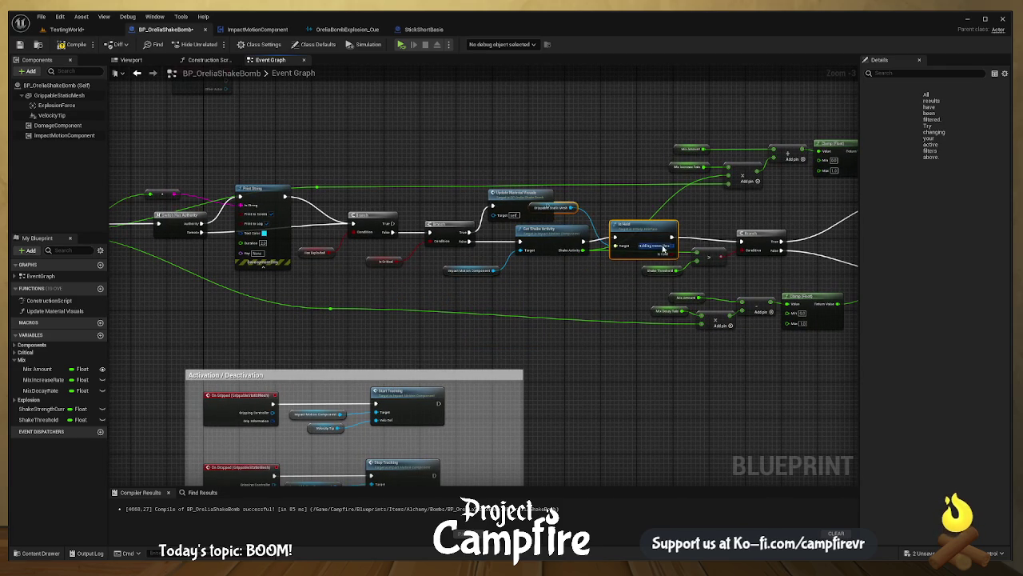
left_click(581, 191)
mouse_move(571, 207)
left_mouse_down()
mouse_move(599, 174)
mouse_move(553, 190)
mouse_move(562, 207)
mouse_move(588, 163)
left_mouse_up()
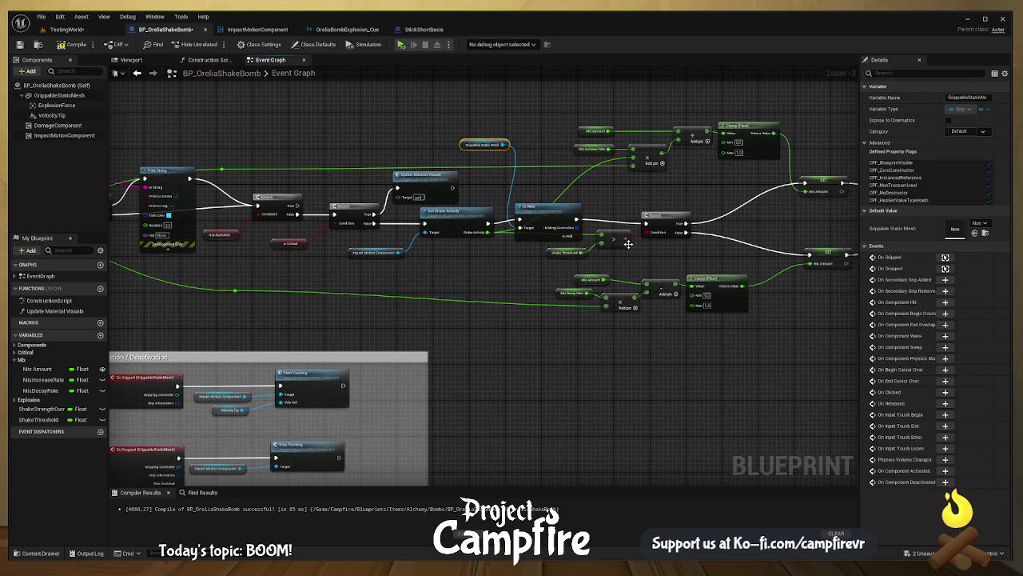
mouse_move(615, 235)
left_mouse_down()
mouse_move(555, 258)
mouse_move(575, 244)
mouse_move(595, 244)
mouse_move(585, 258)
mouse_move(651, 234)
mouse_move(619, 237)
left_mouse_up()
scroll(571, 263, "up", 1)
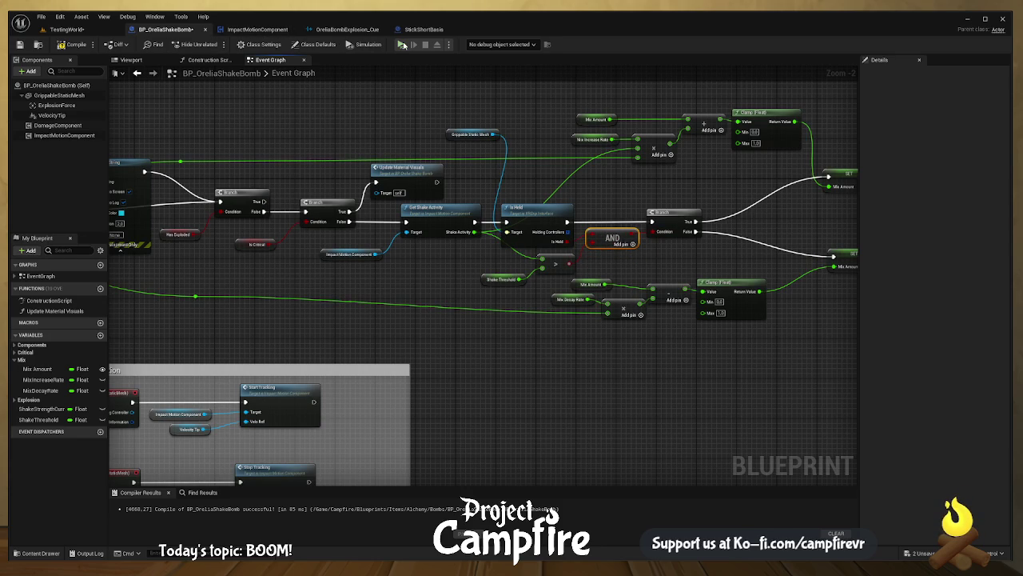
left_click(568, 300)
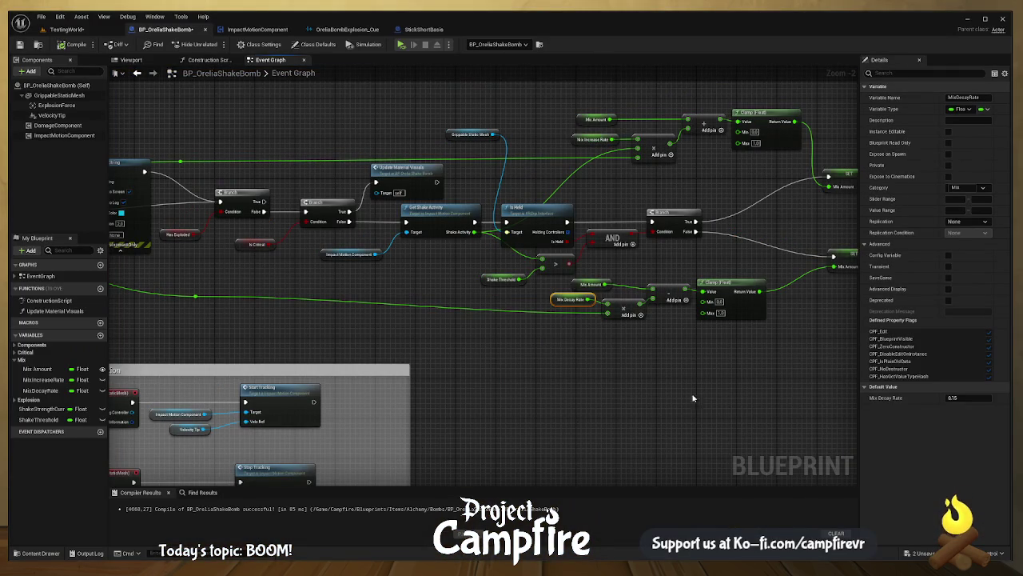
mouse_move(765, 325)
left_mouse_down()
mouse_move(406, 292)
mouse_move(542, 275)
left_mouse_up()
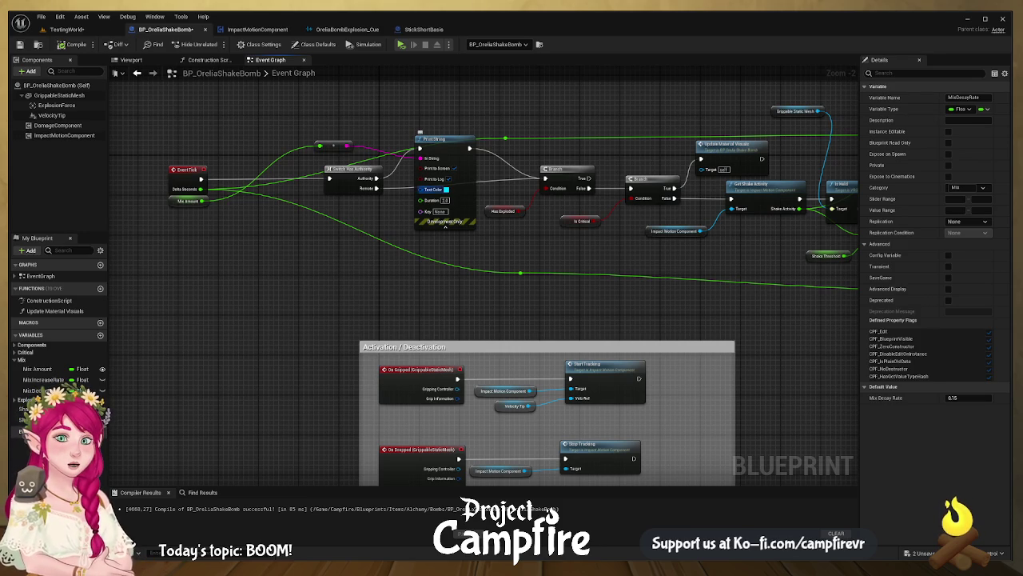
- Remove the Print String, reroute point and old Mix Amount getter, wiring Authority to the Branch
left_click(452, 148)
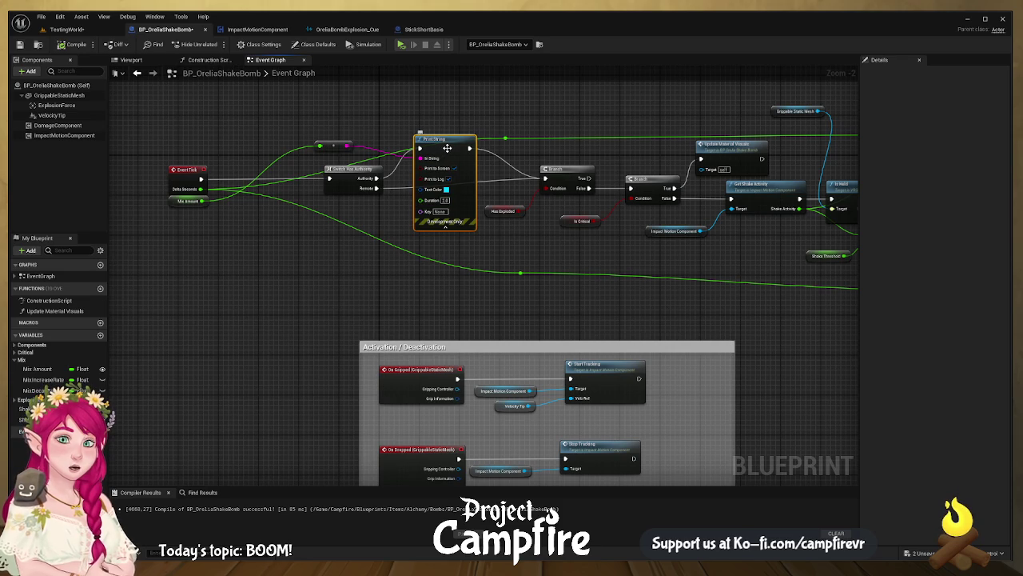
key("Delete")
left_click_drag(384, 179, 546, 177)
left_click(333, 145)
key("Delete")
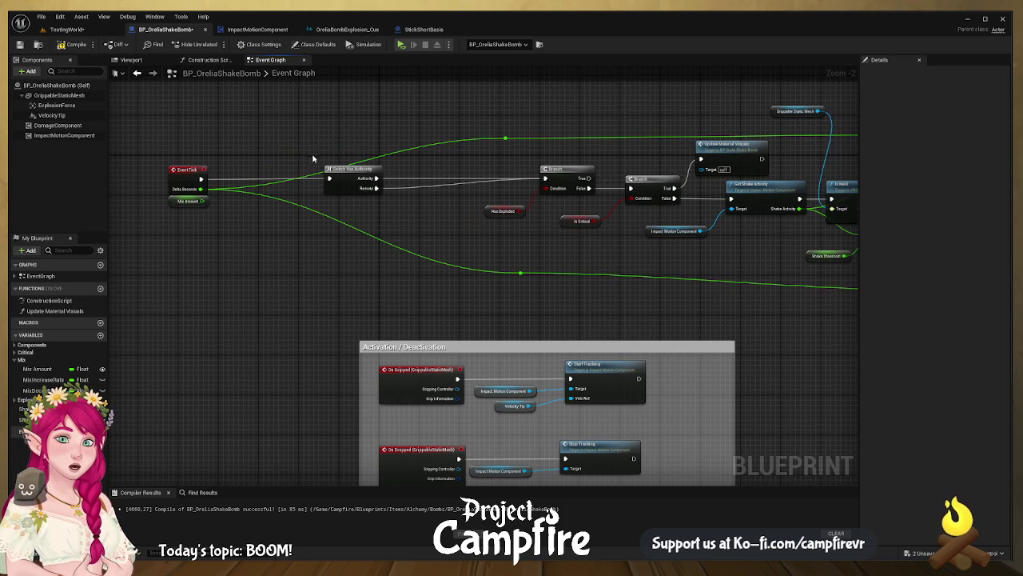
left_click_drag(264, 165, 386, 167)
mouse_move(331, 219)
left_mouse_down()
mouse_move(295, 205)
mouse_move(391, 218)
mouse_move(327, 214)
left_mouse_up()
key("Delete")
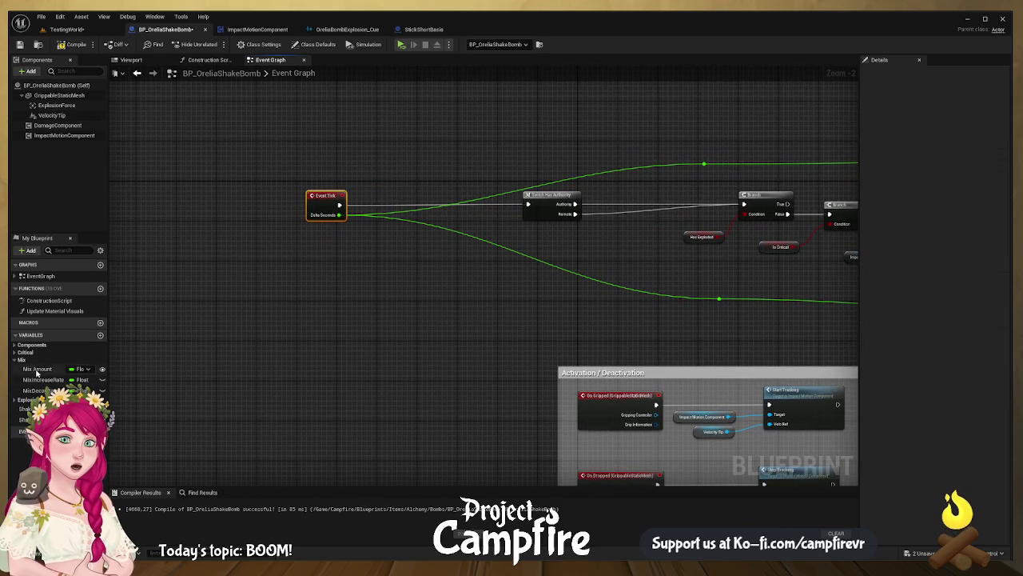
- Add a SET Mix Amount node, fed by an Add, between Event Tick and Switch Has Authority
mouse_move(36, 372)
left_mouse_down()
mouse_move(286, 280)
mouse_move(362, 264)
left_mouse_up()
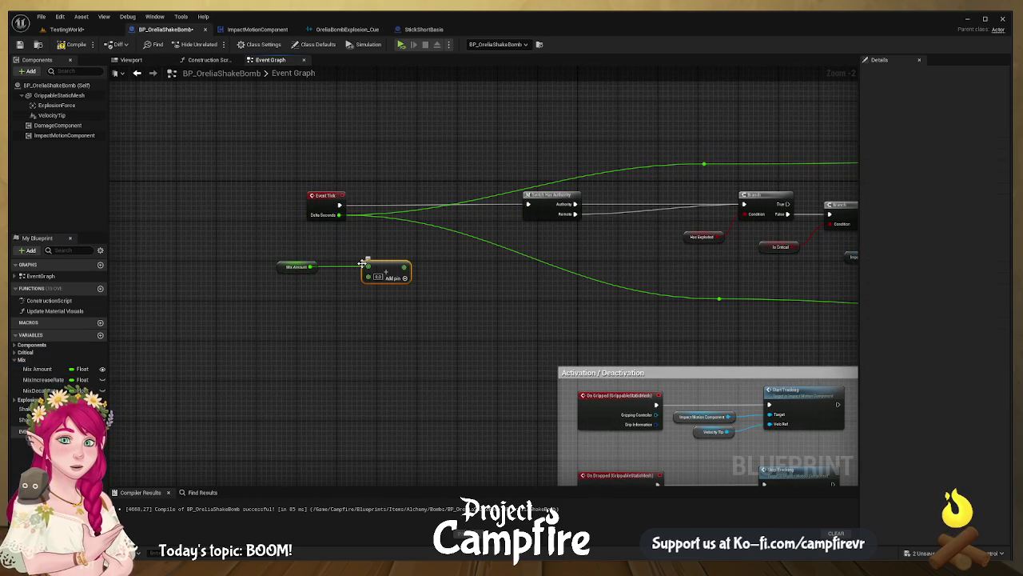
left_click(51, 369)
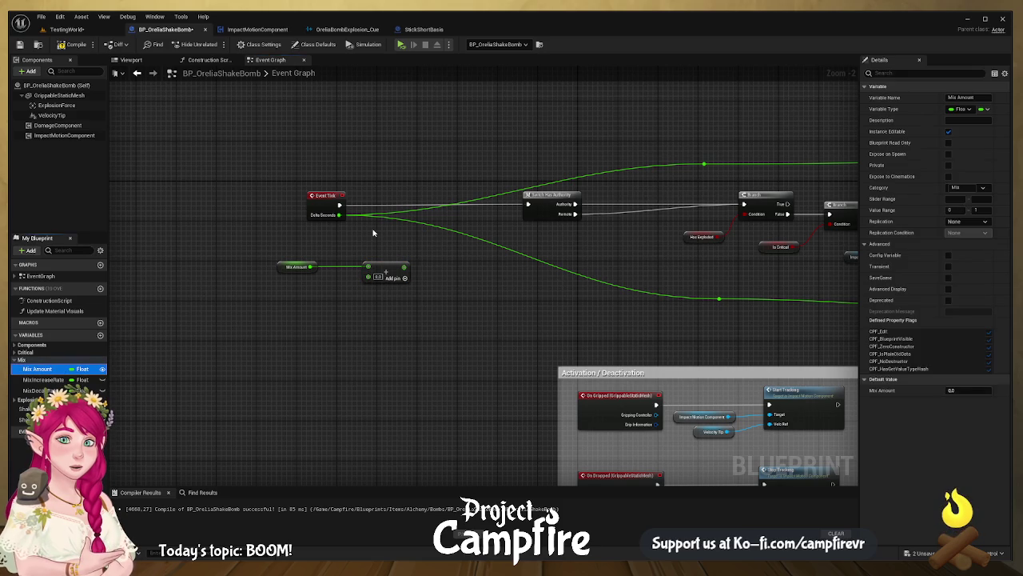
key("ctrl+v")
mouse_move(391, 235)
left_mouse_down()
mouse_move(396, 215)
mouse_move(373, 205)
mouse_move(527, 204)
left_mouse_up()
mouse_move(405, 266)
left_mouse_down()
mouse_move(373, 214)
mouse_move(376, 269)
mouse_move(350, 254)
left_mouse_up()
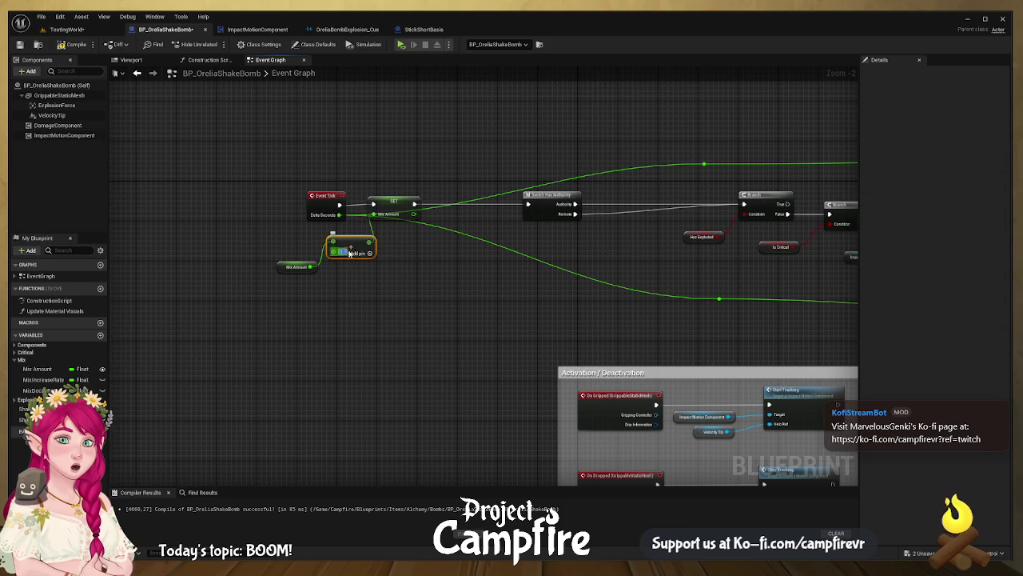
left_click(348, 253)
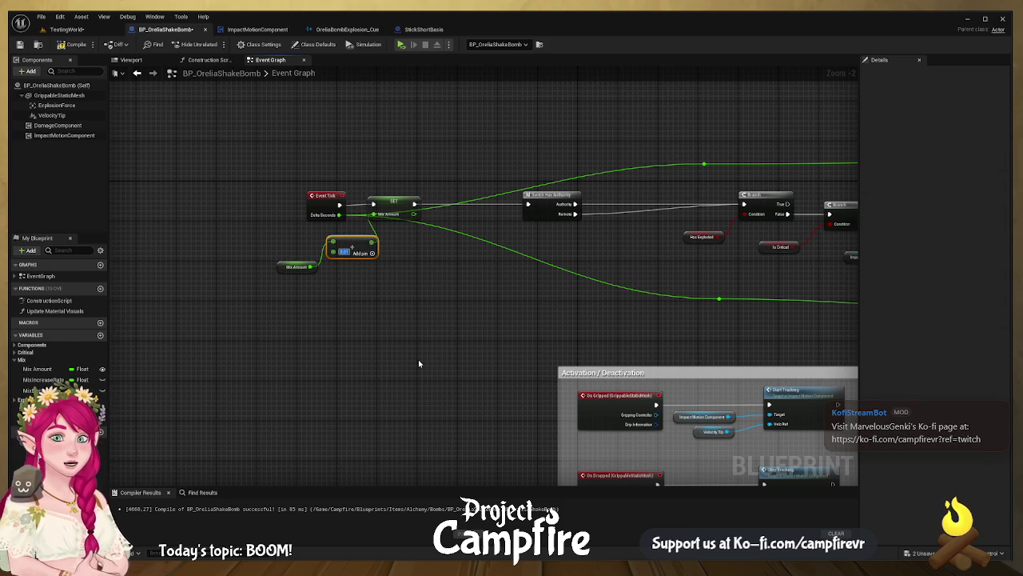
- Compile and save BP_OreliaShakeBomb, then go back to the TestingWorld level
left_click(72, 44)
left_click(20, 44)
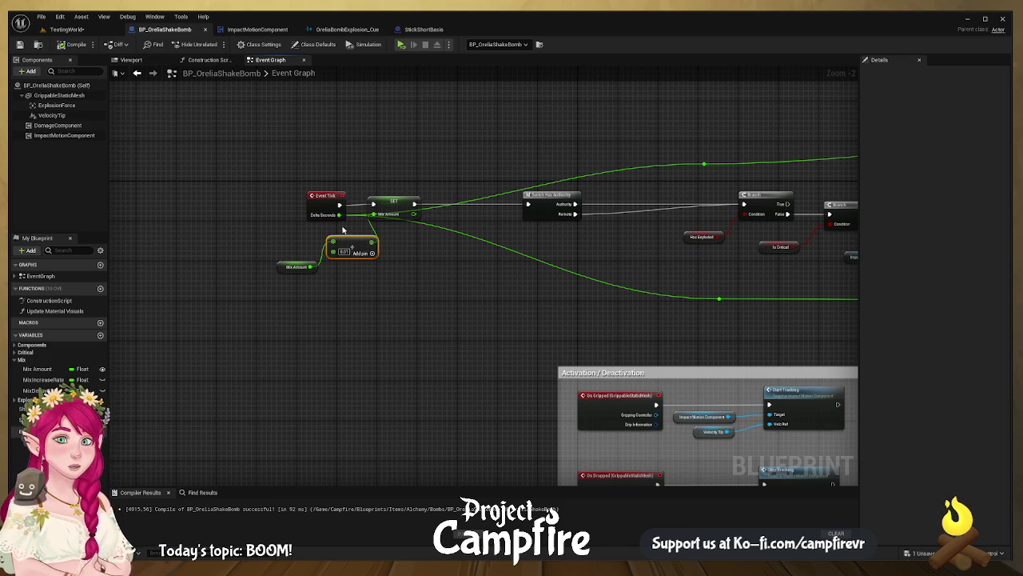
mouse_move(343, 230)
left_mouse_down()
mouse_move(440, 217)
mouse_move(343, 219)
mouse_move(471, 246)
left_mouse_up()
left_click(84, 44)
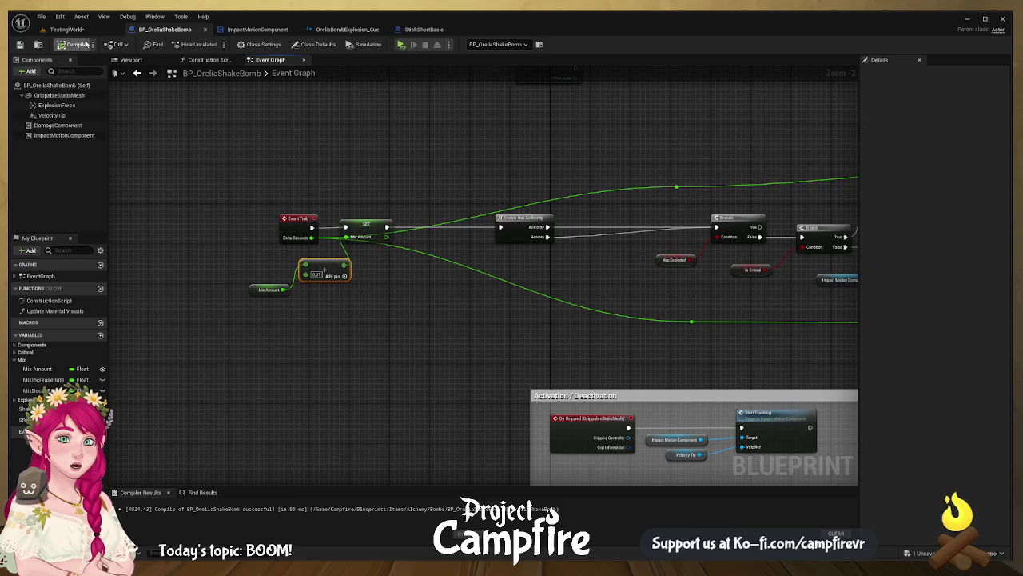
left_click(72, 29)
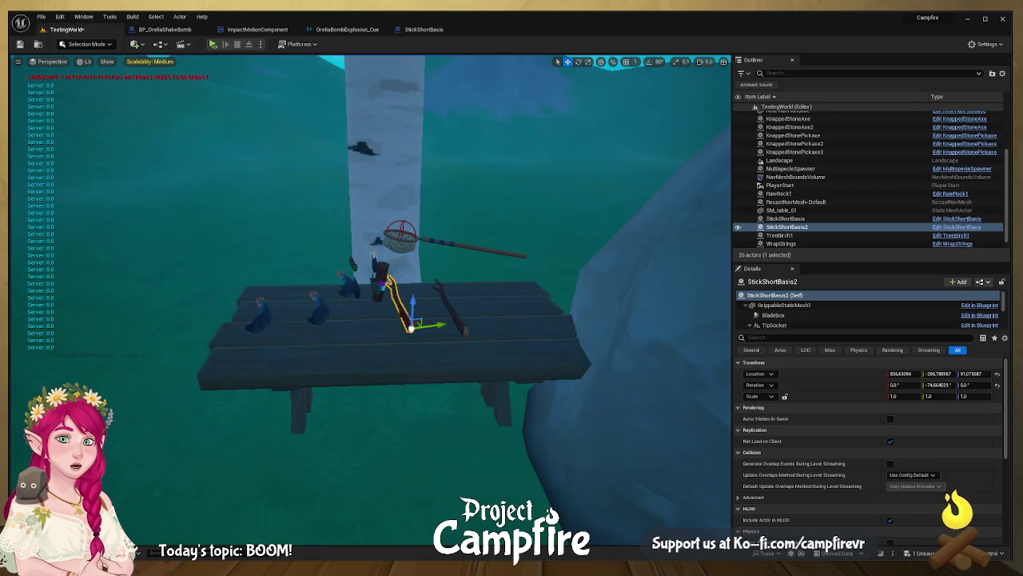
- Run two short play sessions of TestingWorld, then focus the view on the stick on the table
left_click(213, 44)
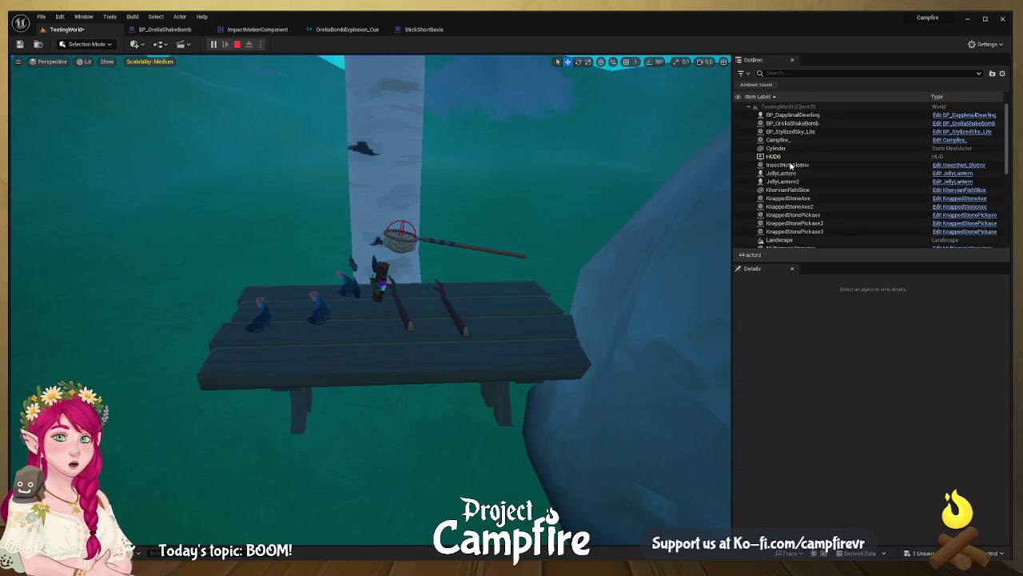
key("Escape")
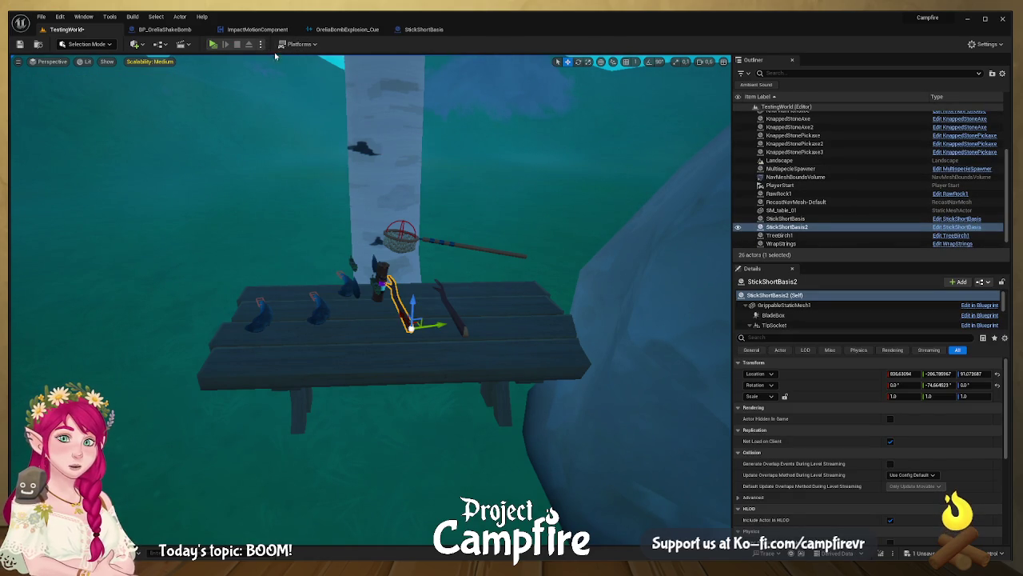
key("alt+p")
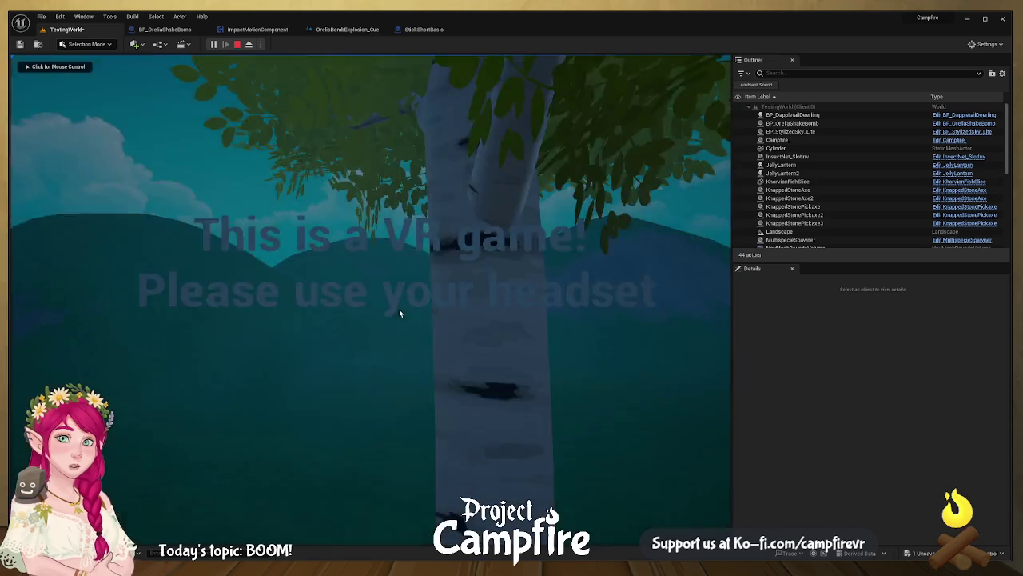
left_click(399, 313)
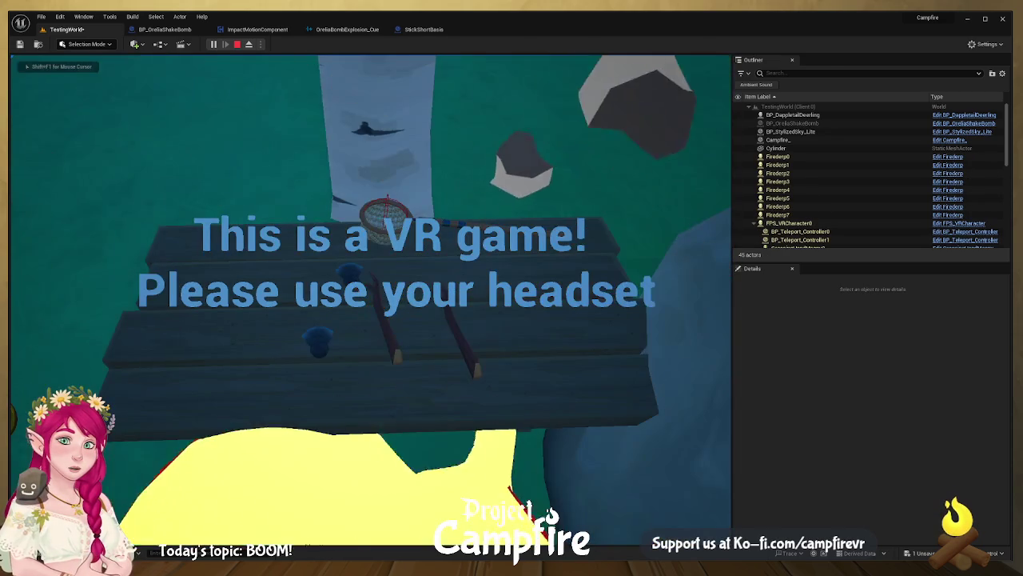
key("Escape")
key("f")
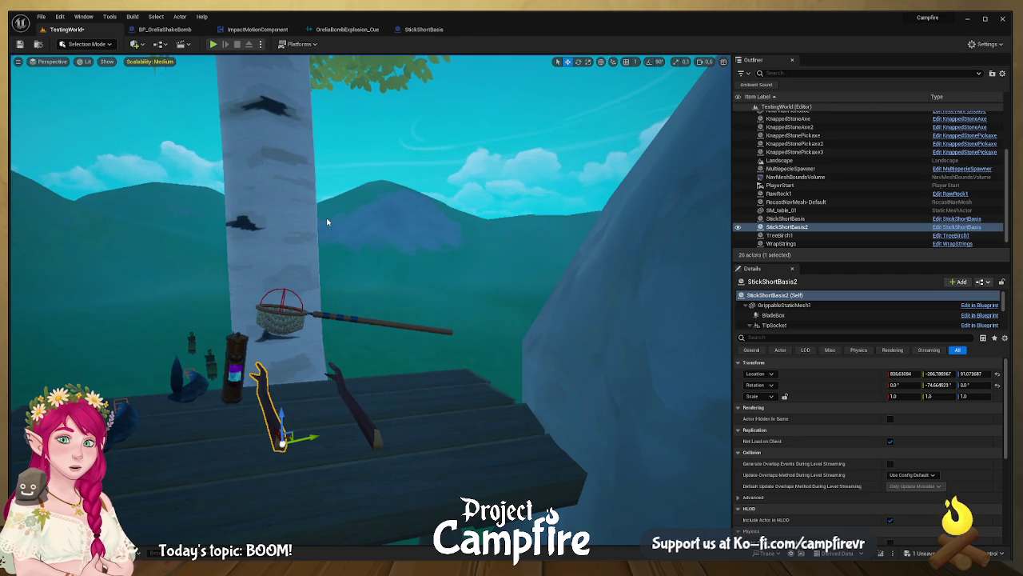
- Review BP_OreliaShakeBomb's tick logic, from SET Mix Amount through the Enter Critical State call
left_click(165, 28)
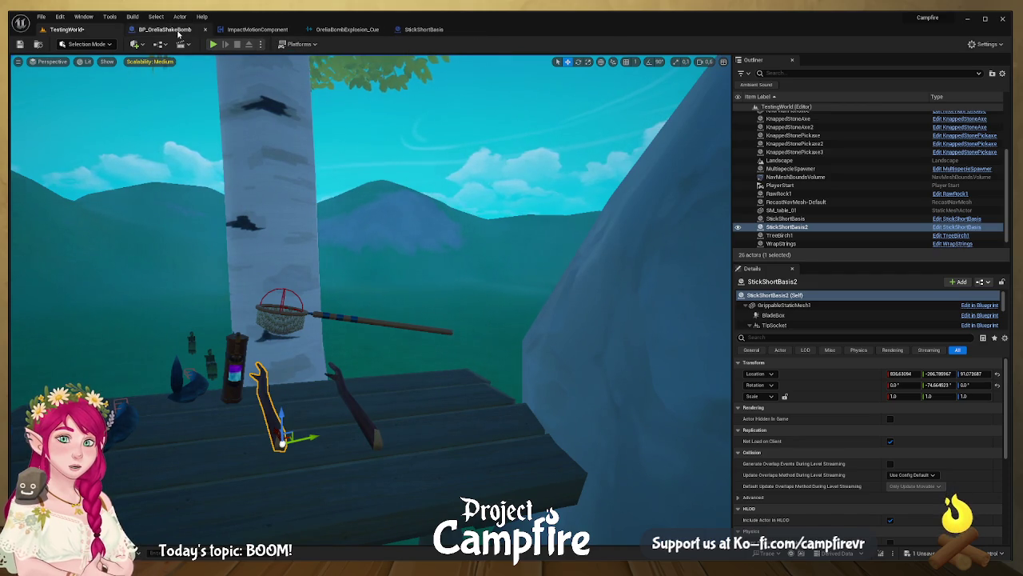
left_click_drag(374, 289, 356, 232)
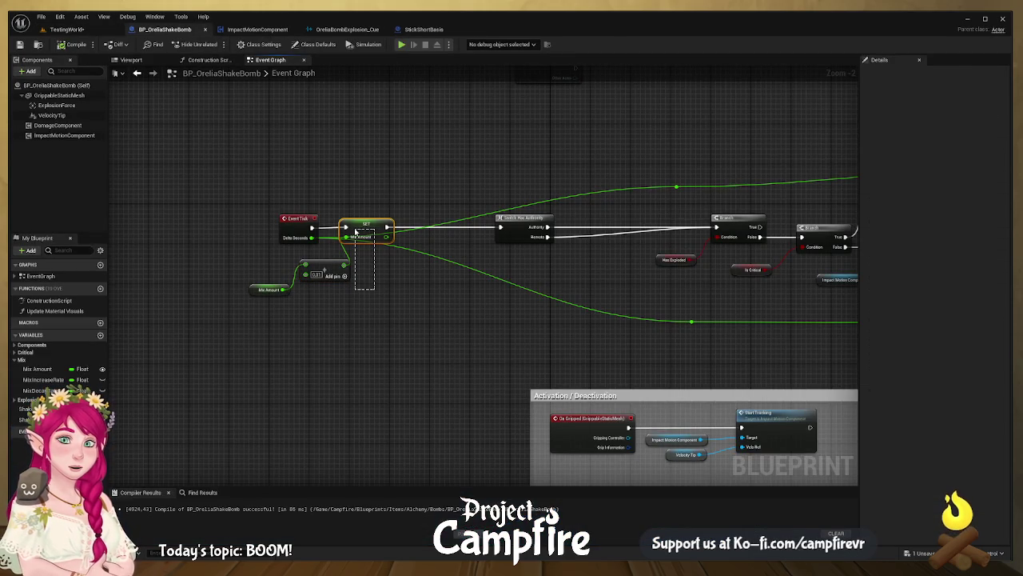
left_click_drag(389, 267, 195, 265)
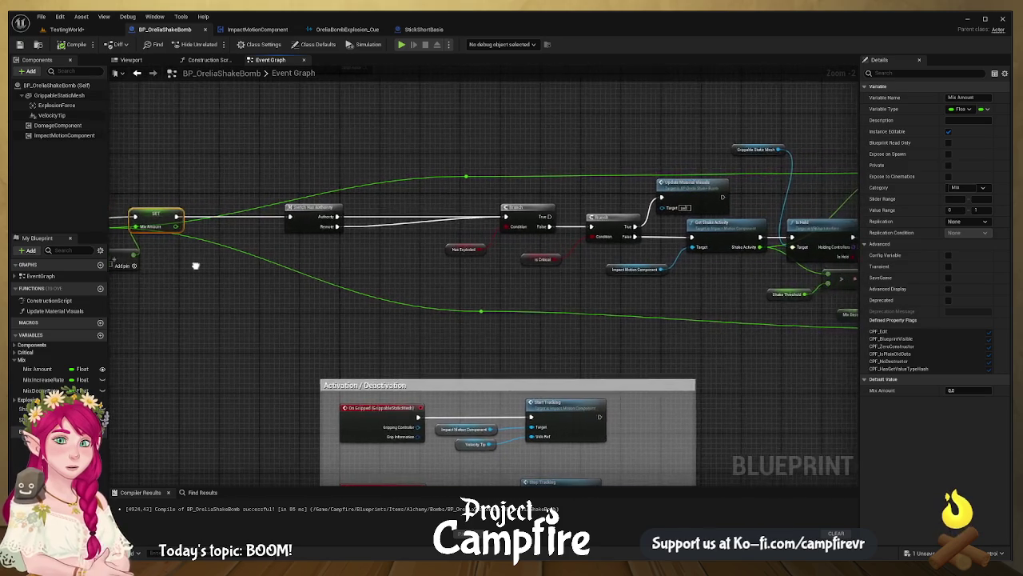
left_click_drag(283, 258, 176, 231)
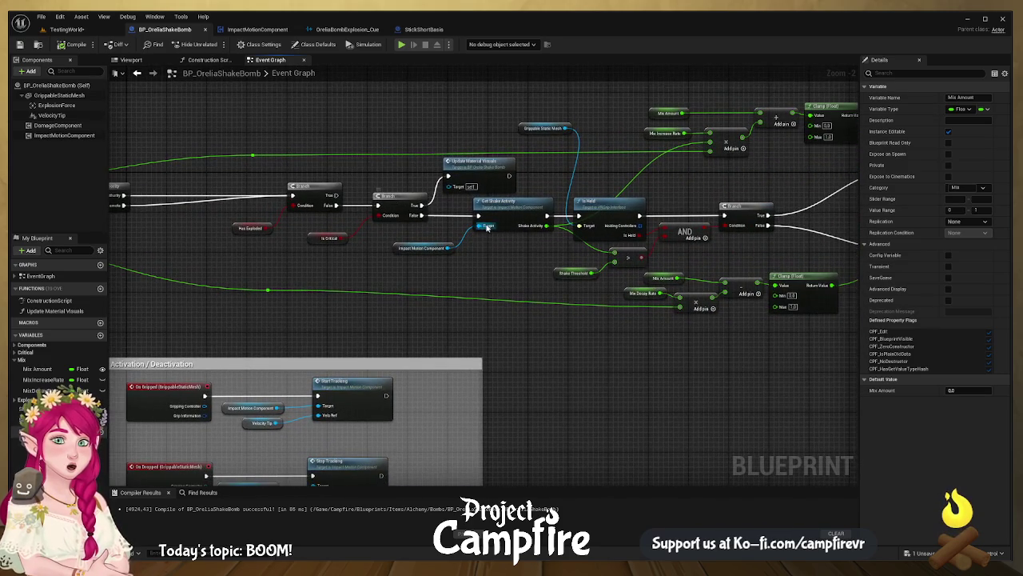
left_click_drag(487, 227, 243, 225)
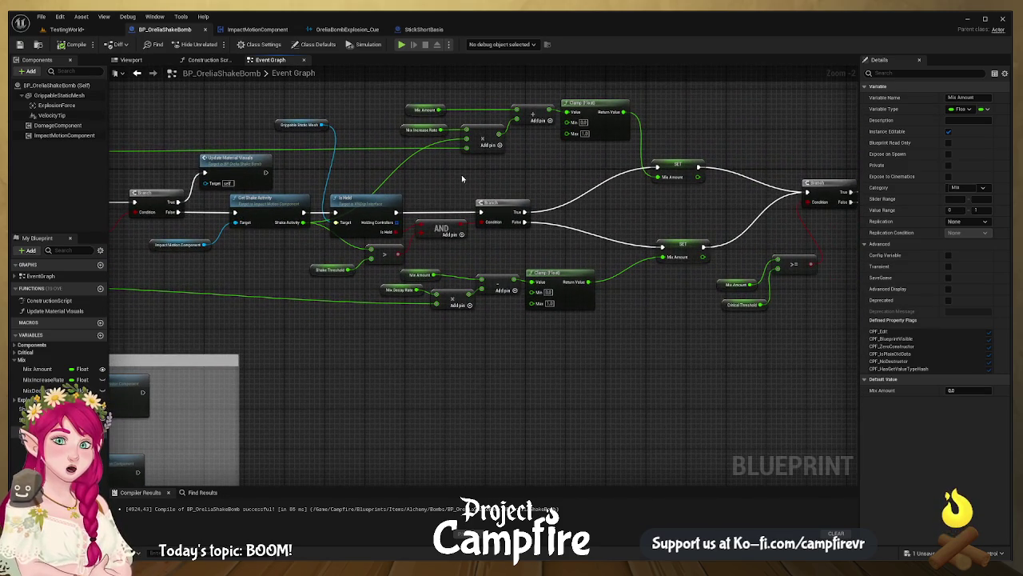
mouse_move(461, 175)
left_mouse_down()
mouse_move(601, 179)
mouse_move(565, 183)
left_mouse_up()
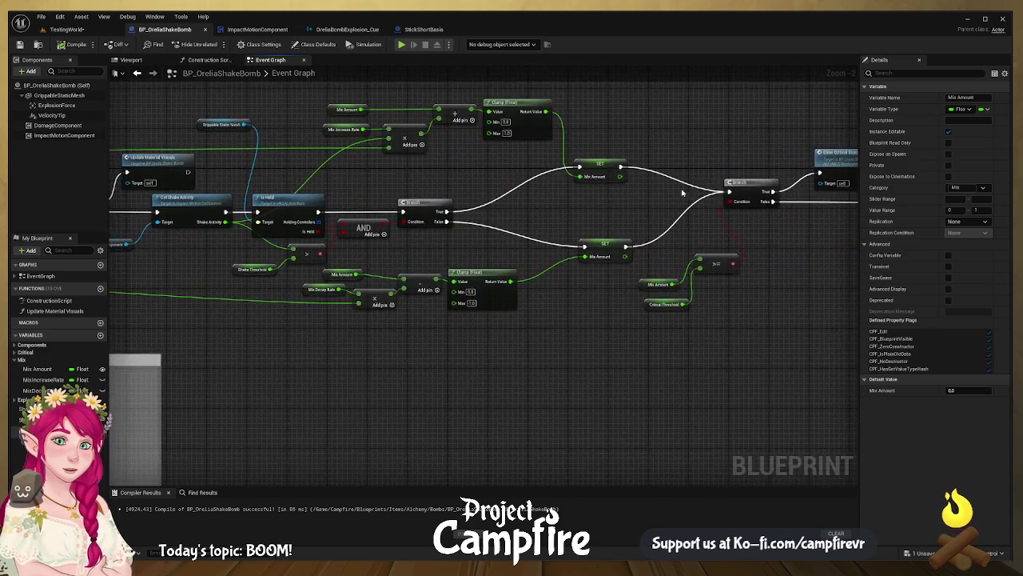
left_click_drag(682, 192, 441, 190)
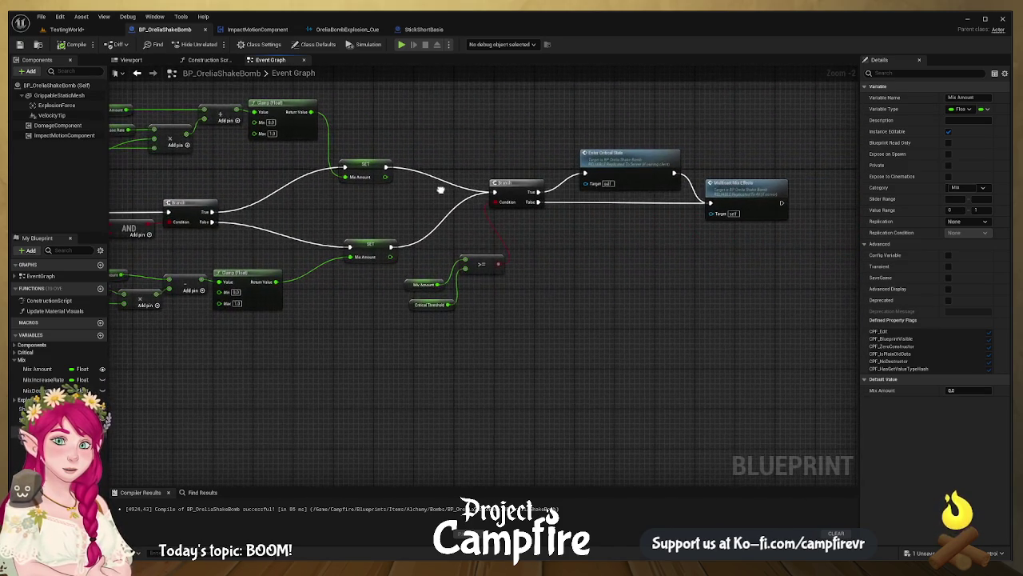
- Widen the Mixing Visual and Sound comment, move Multicast Mix Effects left, and recompile
double_click(639, 174)
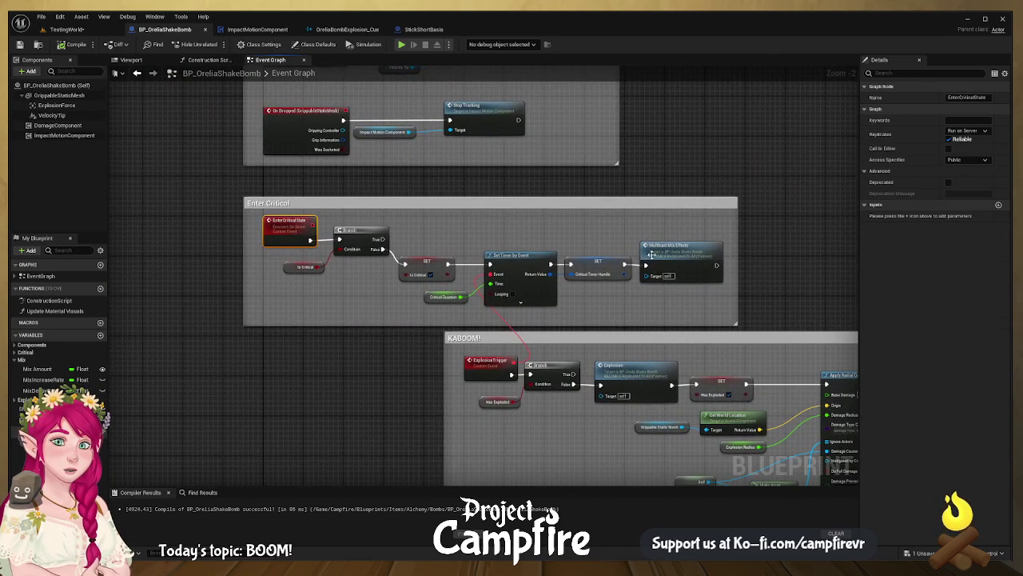
double_click(652, 254)
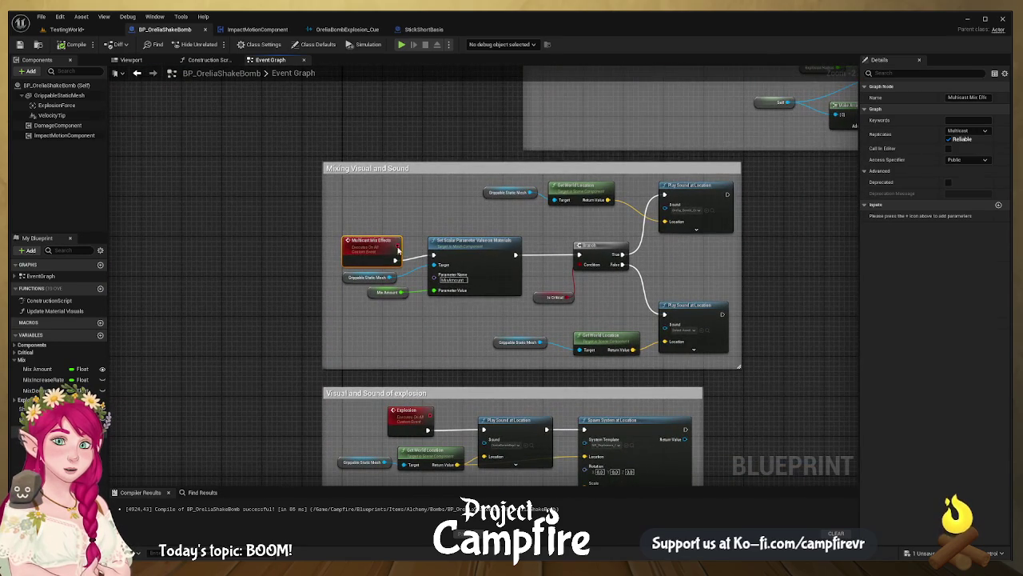
left_click_drag(322, 255, 216, 248)
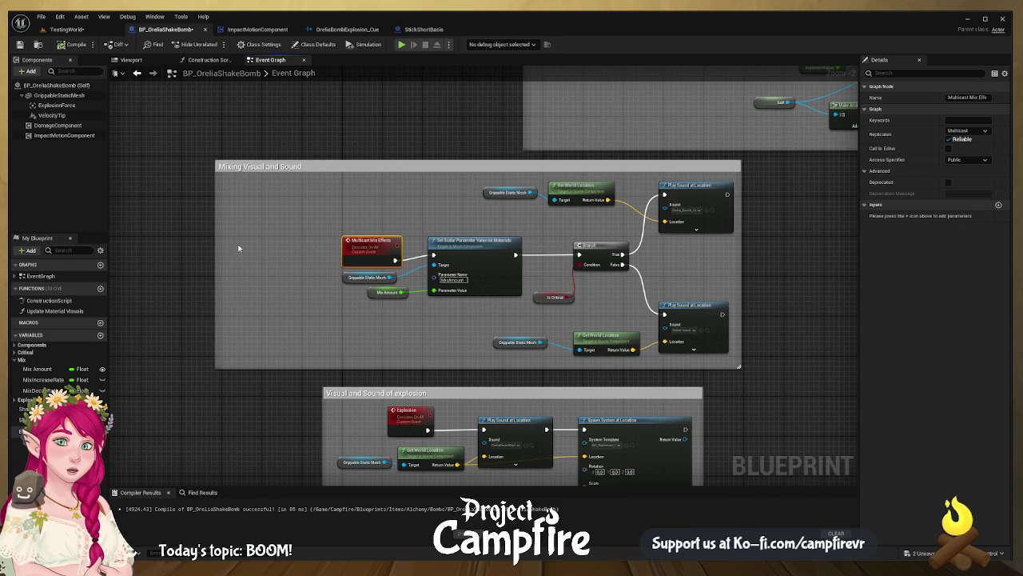
left_click_drag(357, 245, 278, 241)
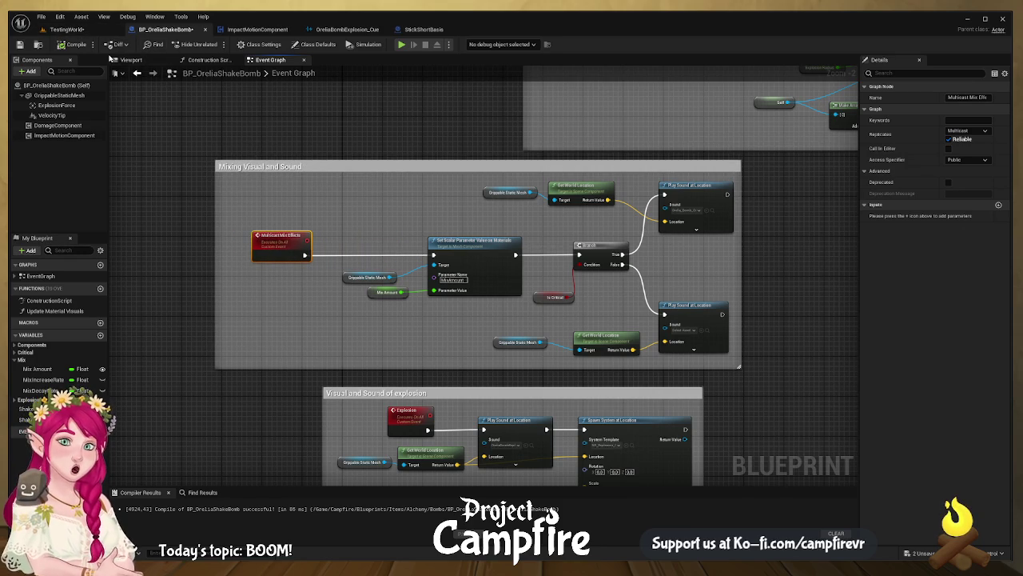
left_click(78, 47)
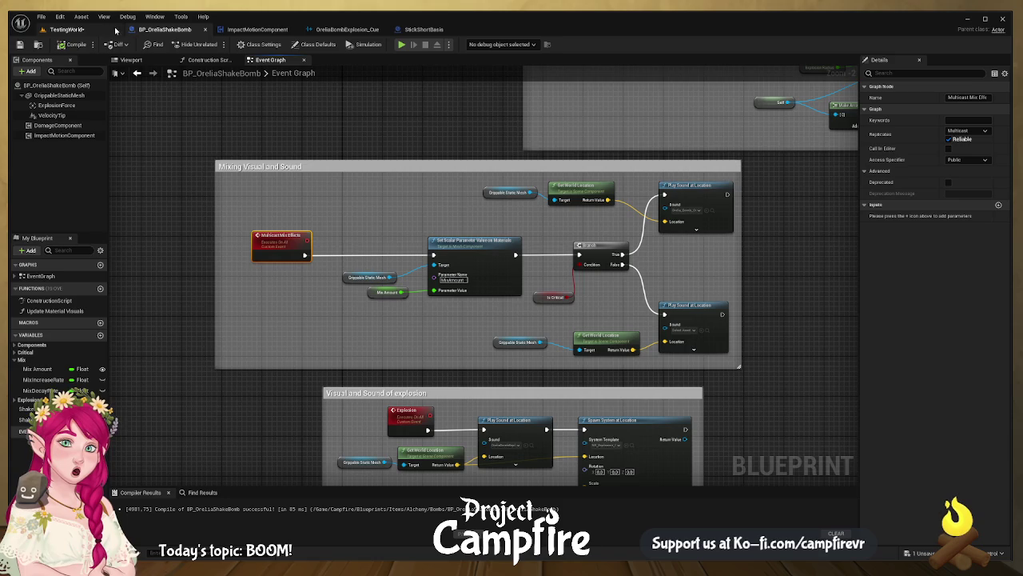
left_click(67, 30)
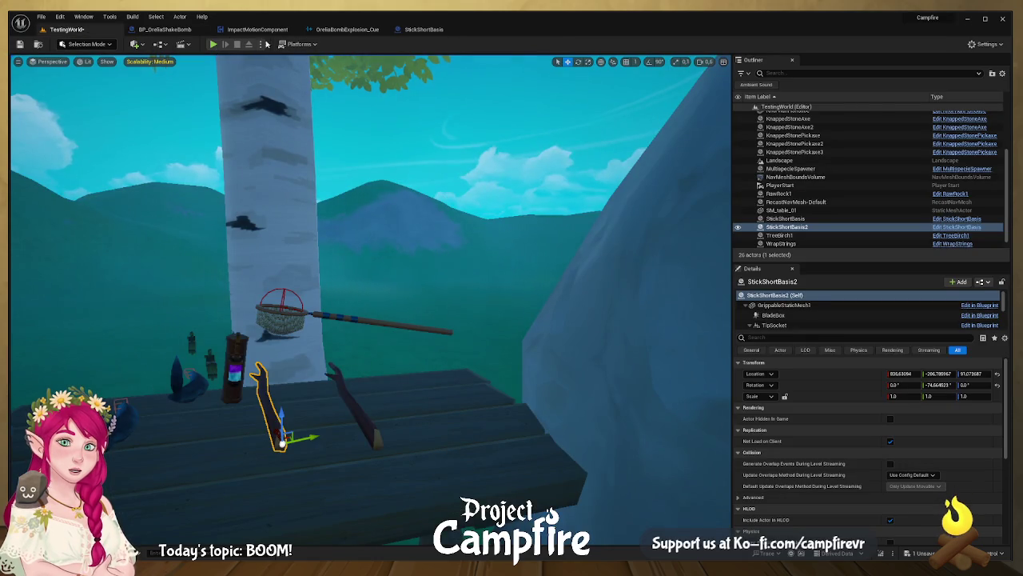
- Playtest the TestingWorld level, stop it, and return to BP_OreliaShakeBomb's Mixing Visual and Sound graph
key("alt+p")
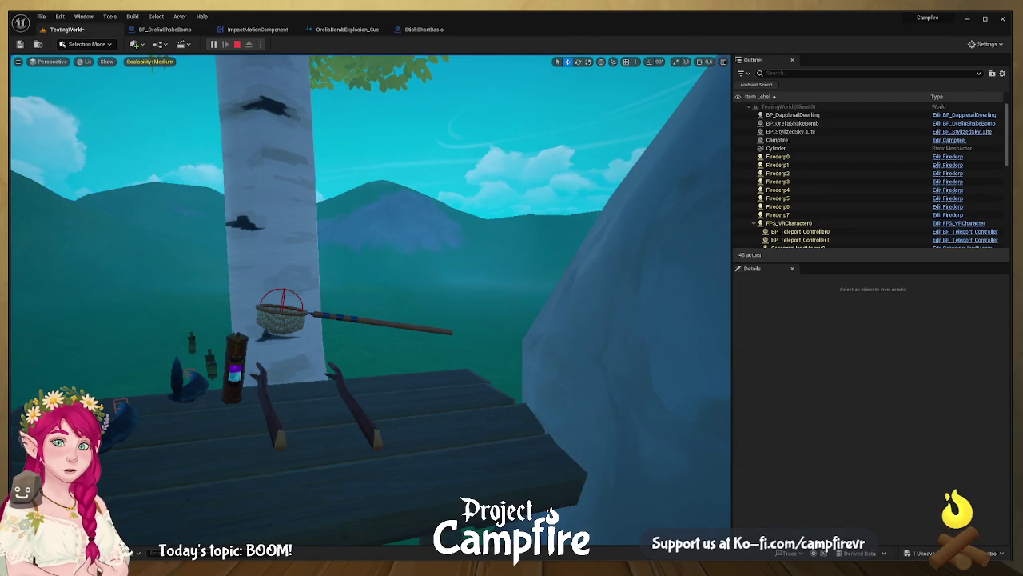
key("Escape")
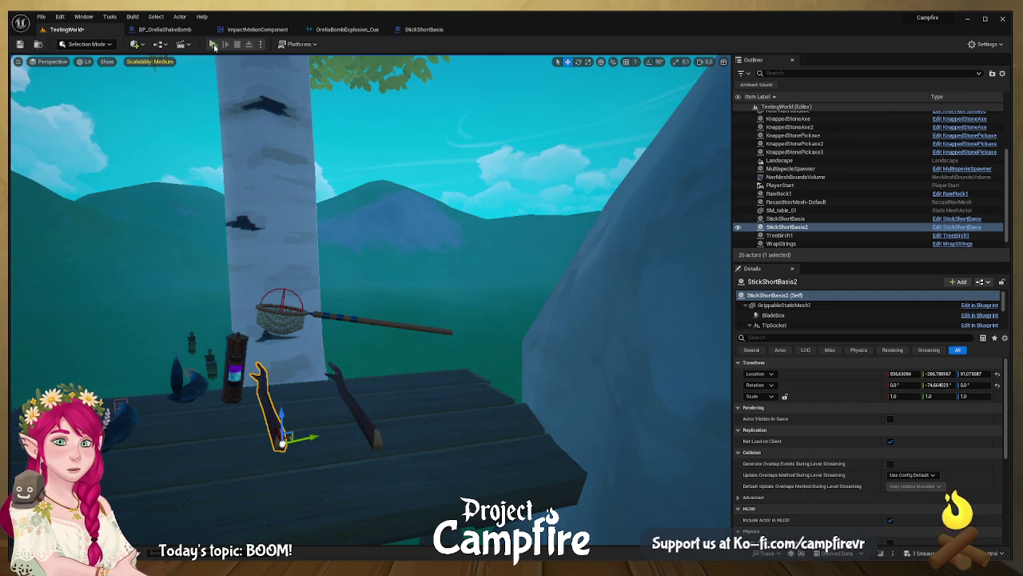
left_click(179, 29)
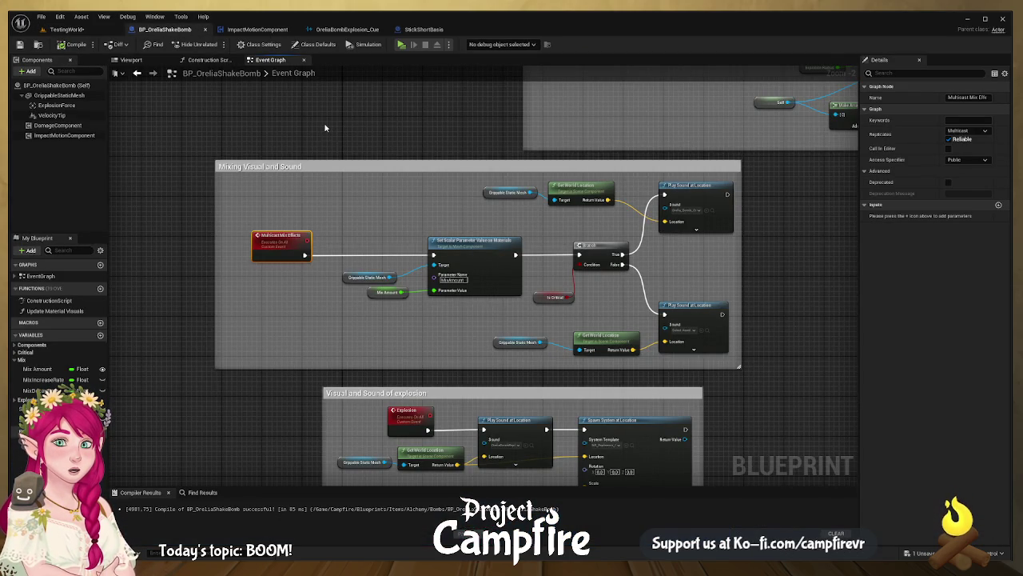
left_click_drag(564, 192, 387, 110)
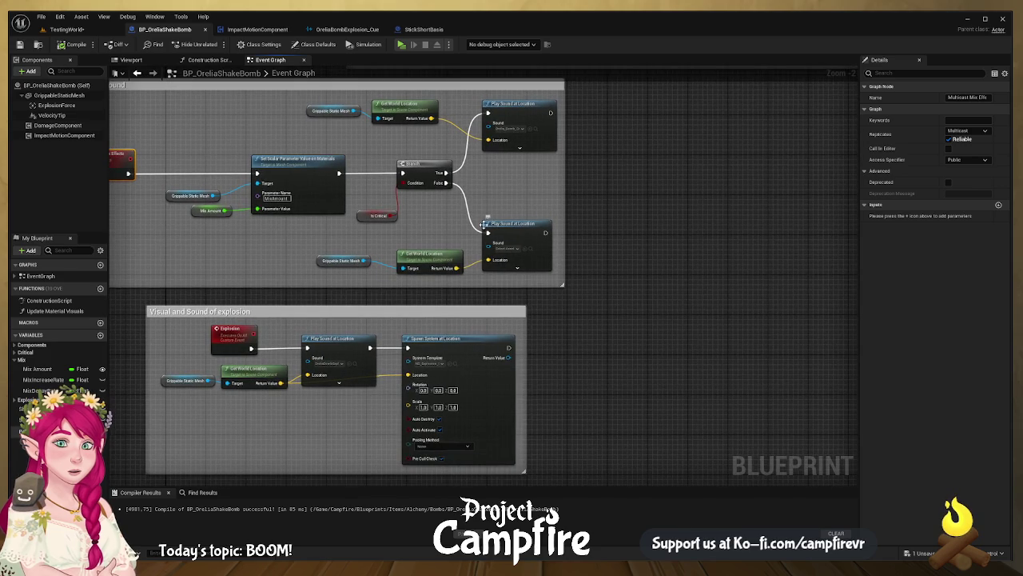
mouse_move(484, 226)
left_mouse_down()
mouse_move(464, 190)
mouse_move(469, 180)
mouse_move(497, 214)
left_mouse_up()
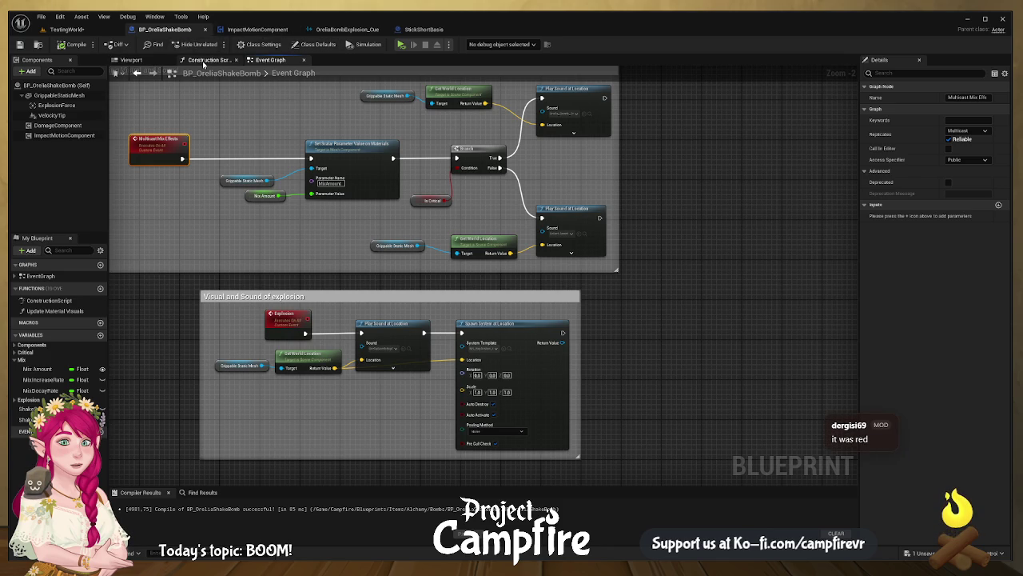
left_click_drag(217, 136, 383, 208)
scroll(438, 285, "down", 5)
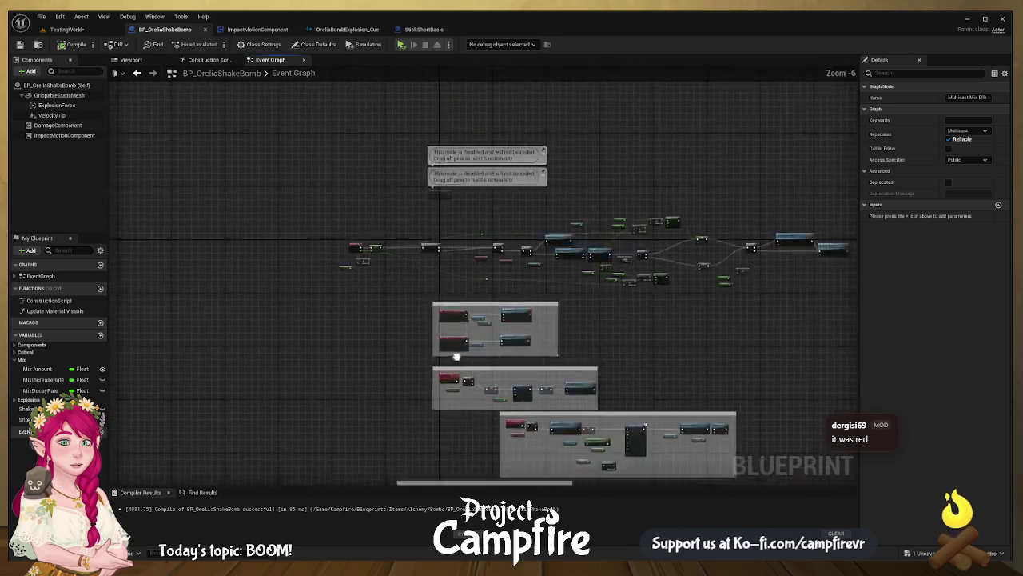
scroll(468, 326, "up", 5)
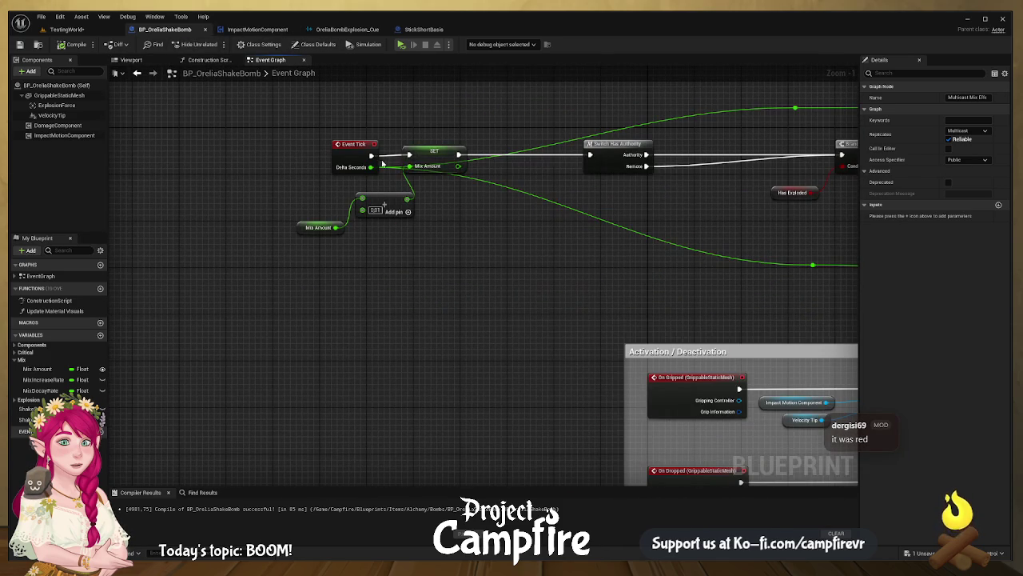
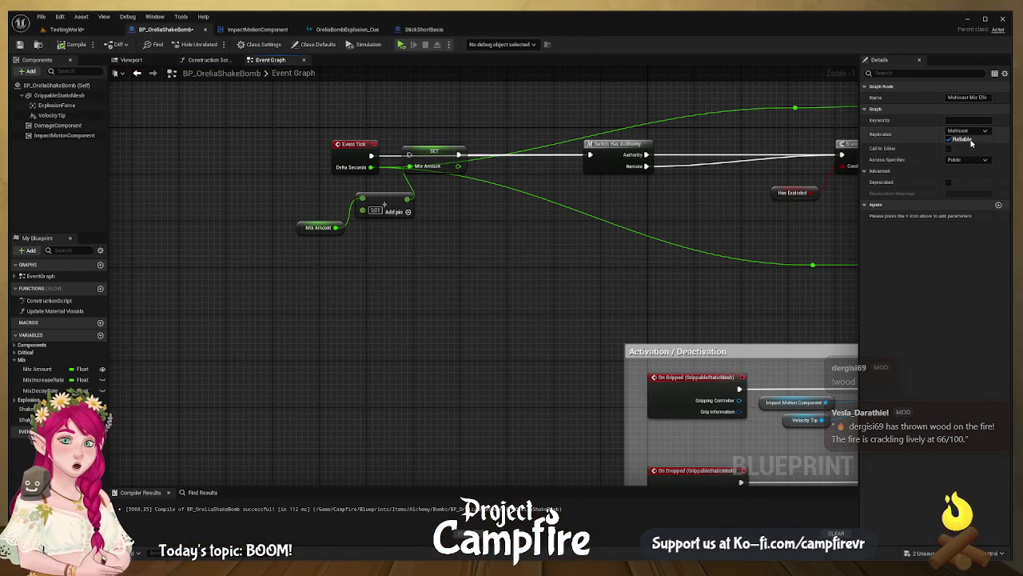
- Pan the event graph to review the Switch Has Authority chain and Branch nodes
left_click_drag(639, 221, 419, 236)
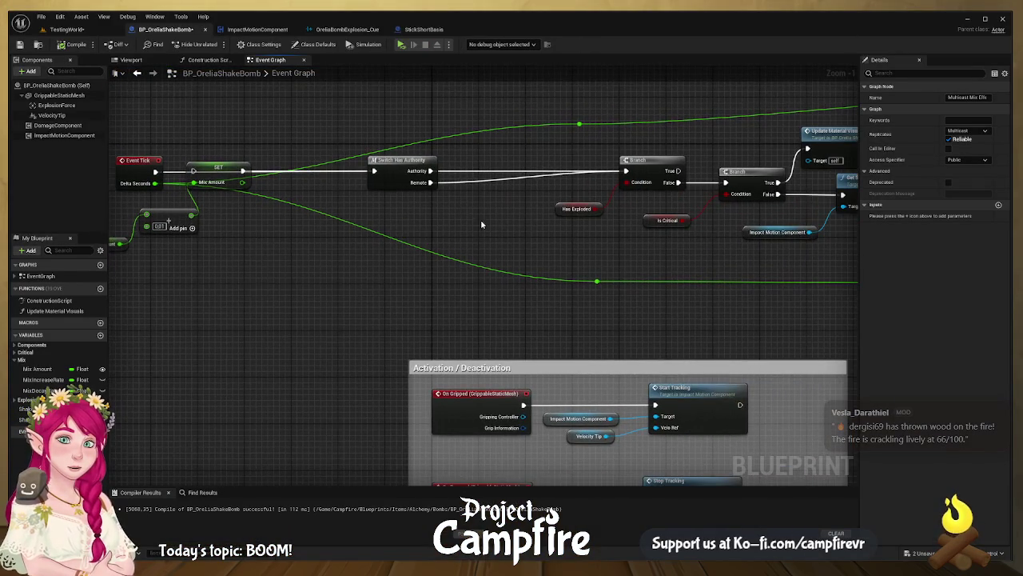
left_click_drag(482, 225, 320, 245)
left_click_drag(547, 245, 477, 251)
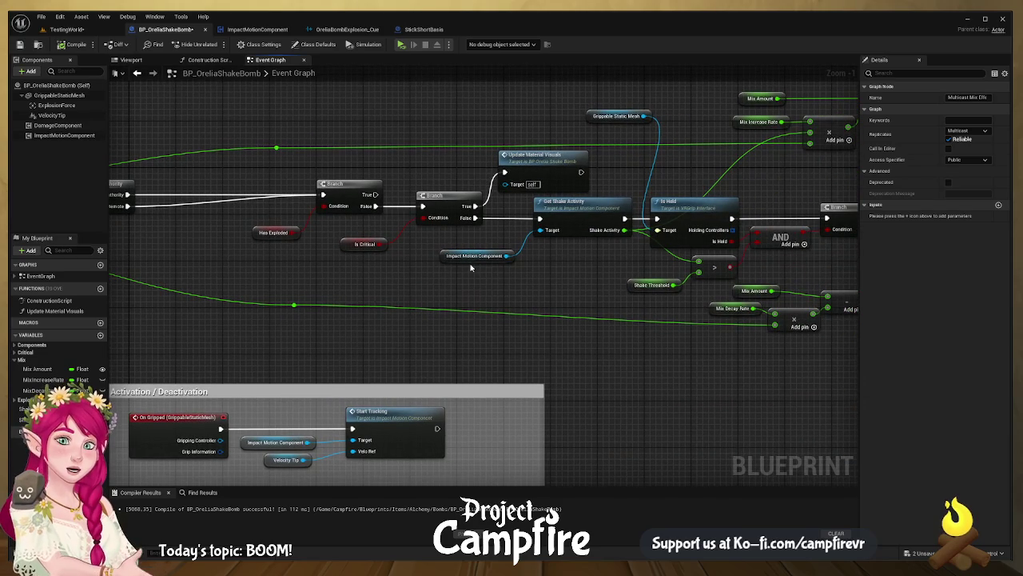
left_click_drag(372, 275, 370, 295)
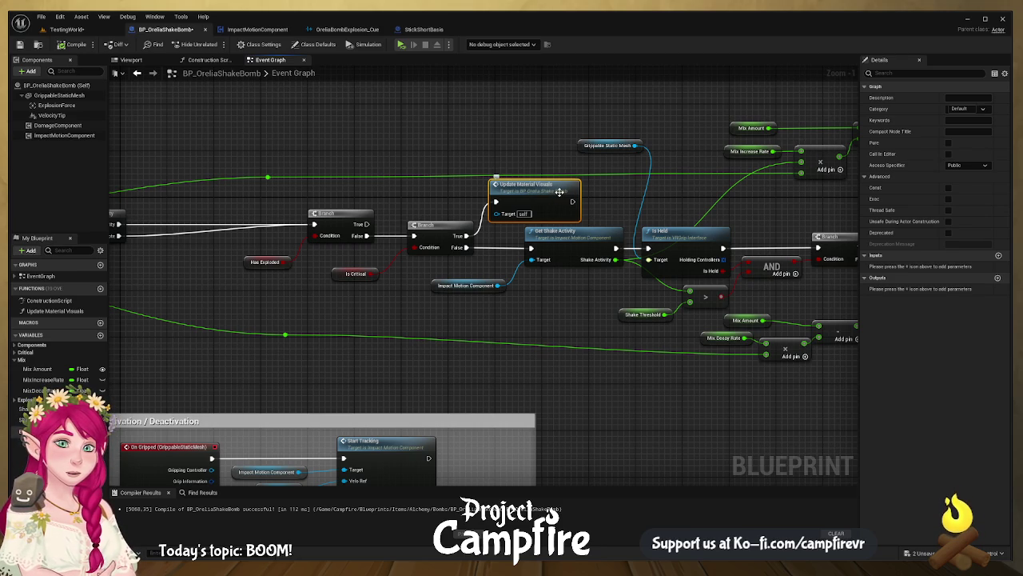
left_click(16, 277)
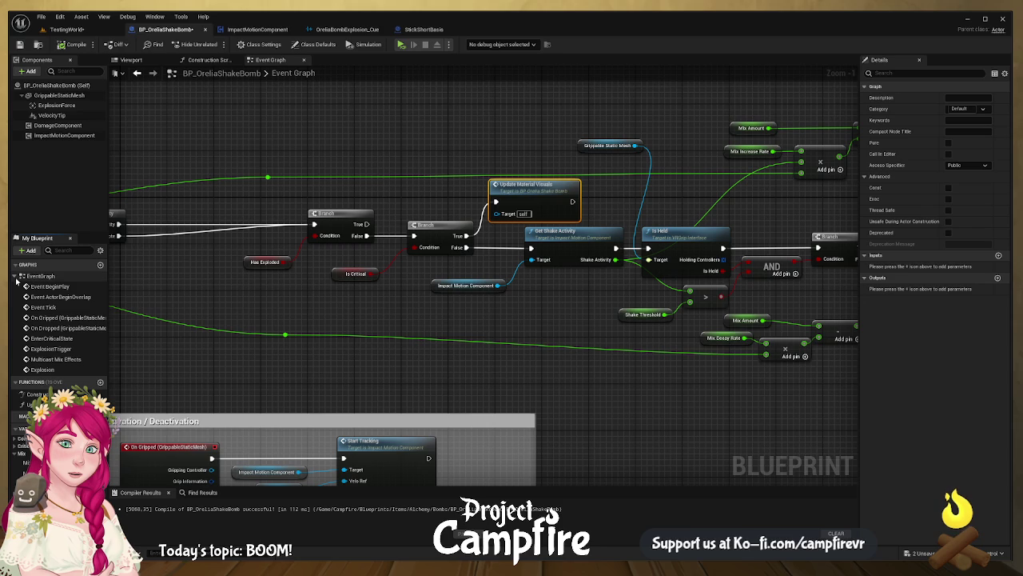
left_click(16, 276)
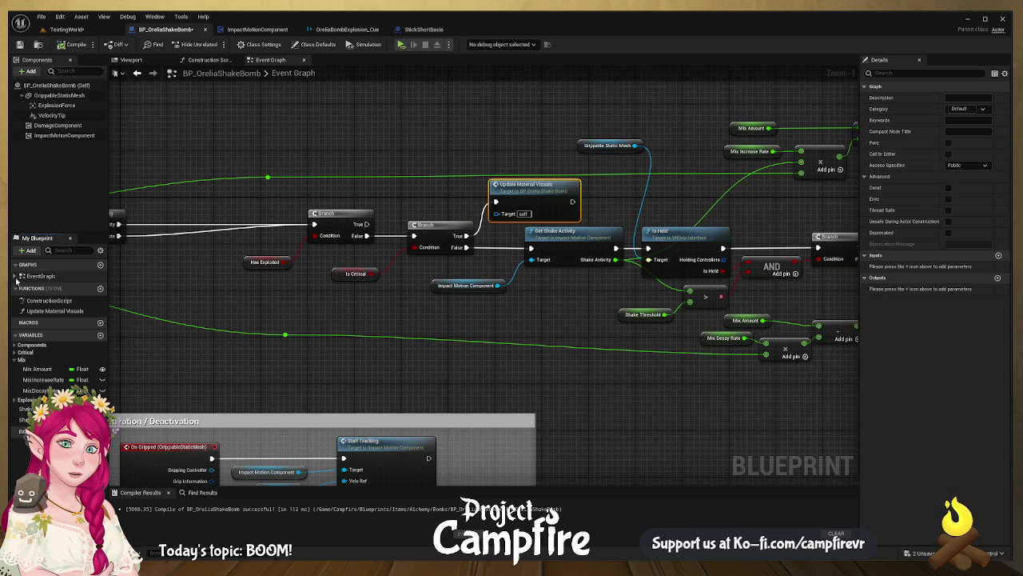
- Delete the Update Material Visuals function from My Blueprint
left_click(53, 311)
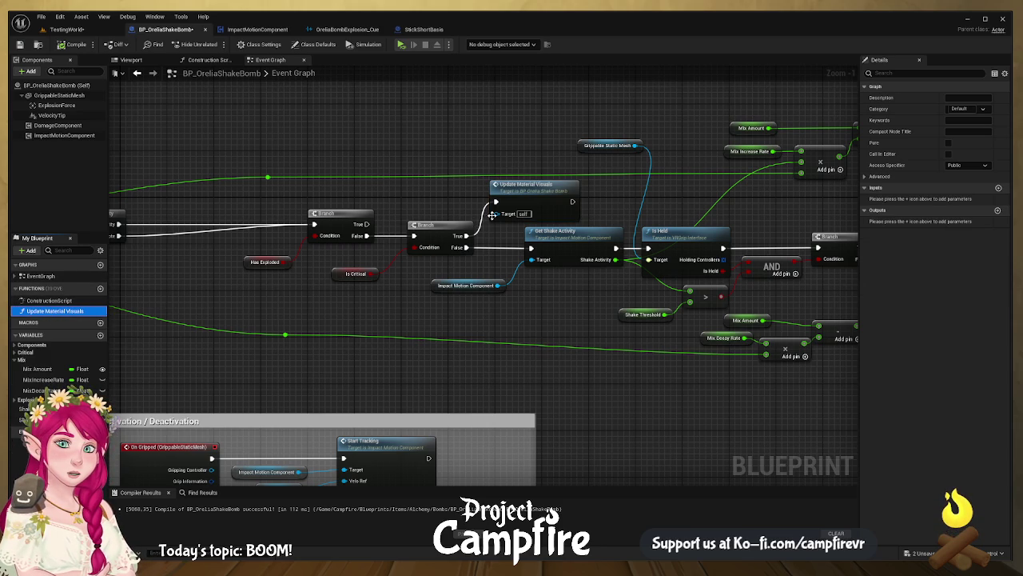
scroll(493, 215, "down", 1)
scroll(492, 215, "down", 3)
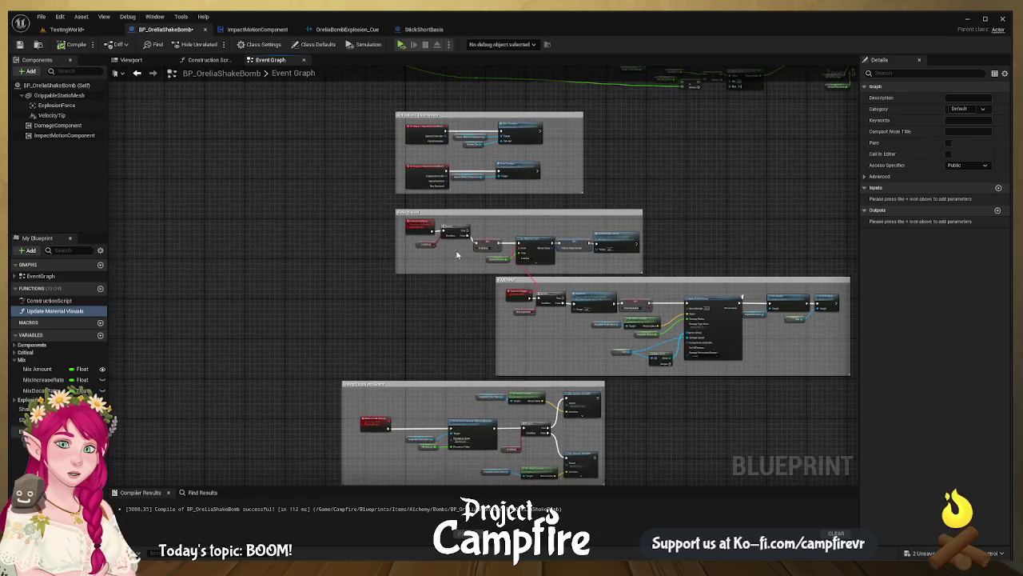
mouse_move(482, 184)
left_mouse_down()
mouse_move(482, 109)
mouse_move(463, 352)
left_mouse_up()
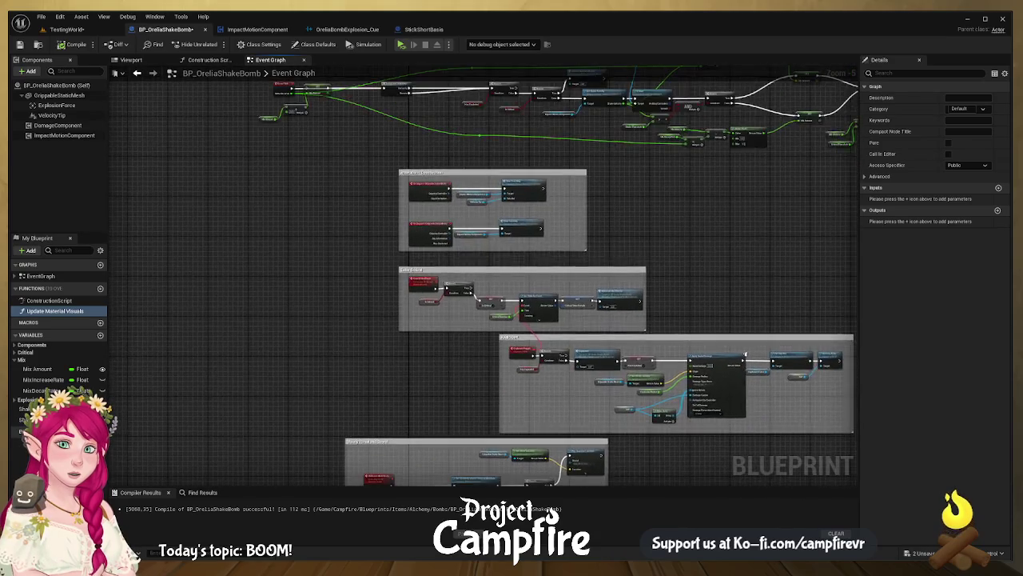
scroll(506, 237, "up", 3)
double_click(661, 243)
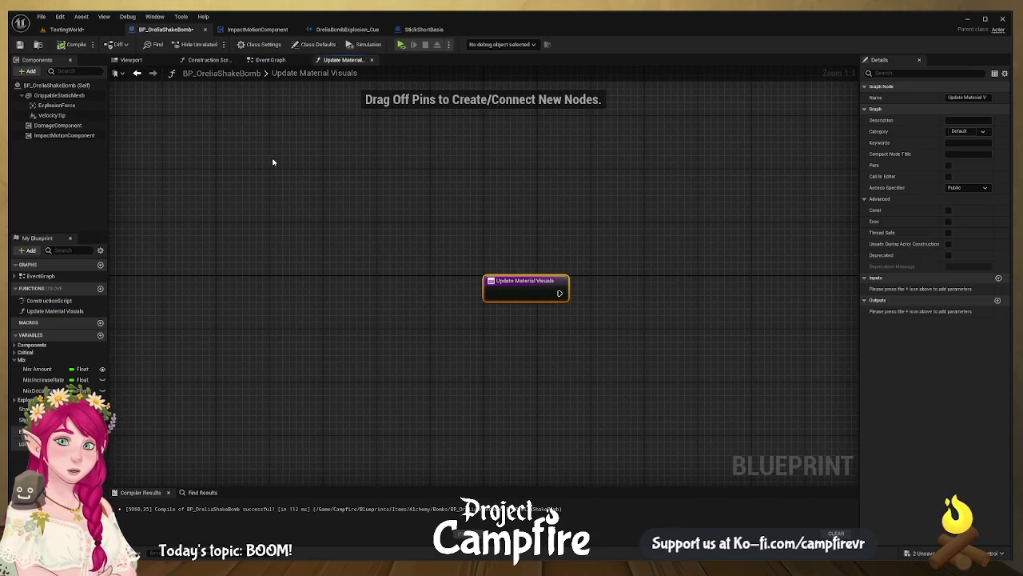
left_click(70, 312)
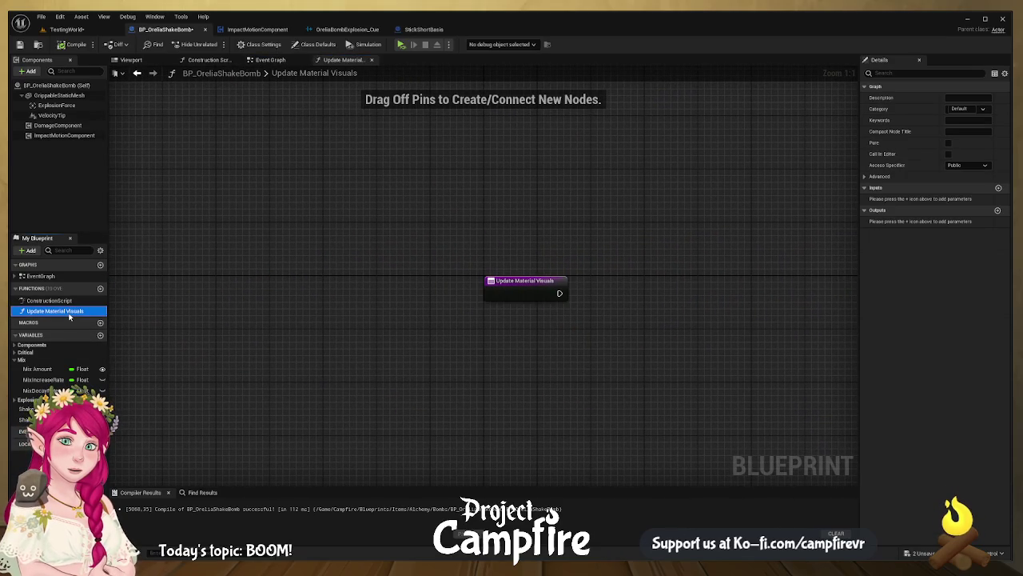
key("Delete")
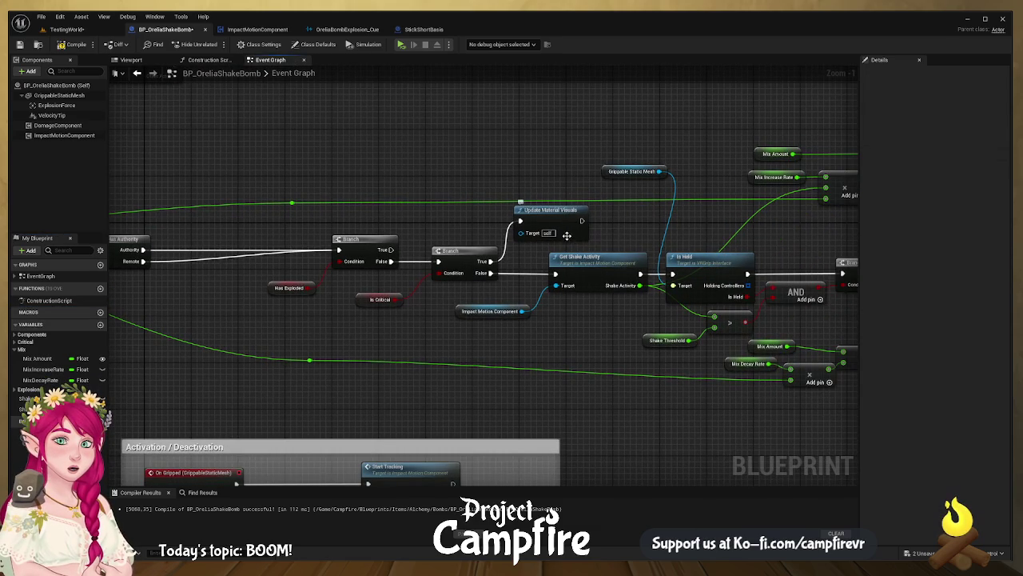
- Delete the leftover Update Material Visuals call node after the second Branch
left_click(562, 218)
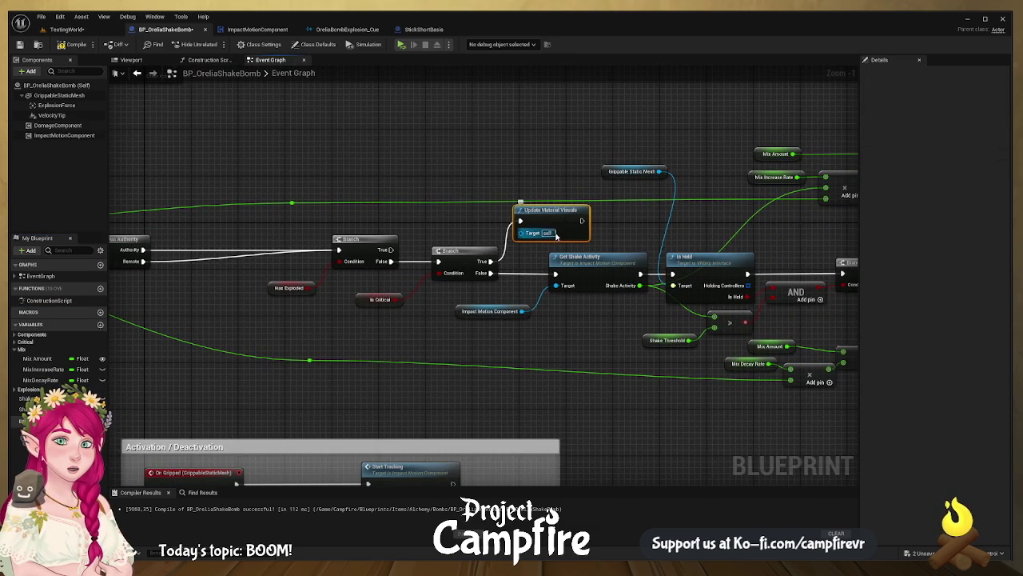
key("Delete")
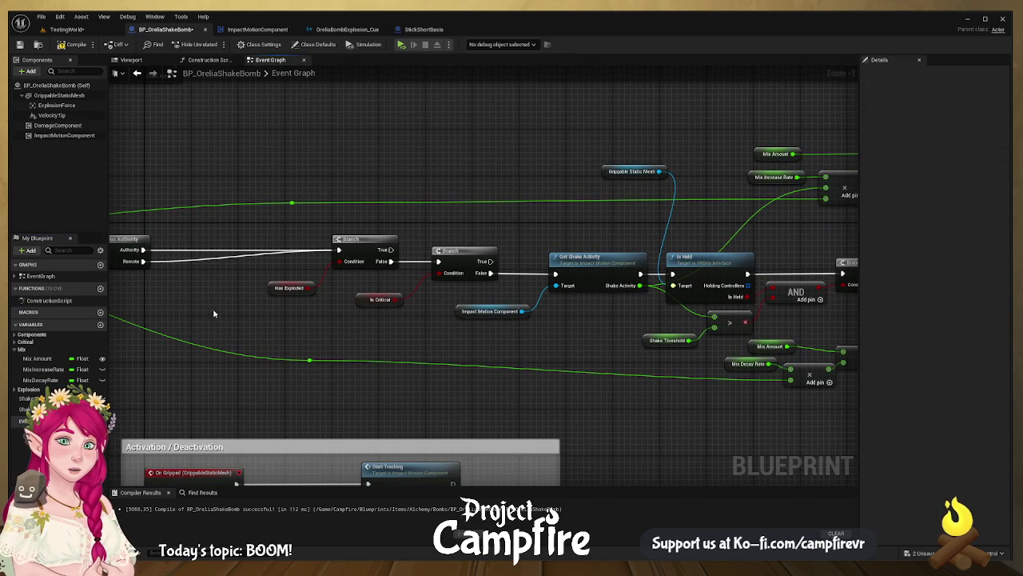
scroll(314, 376, "down", 3)
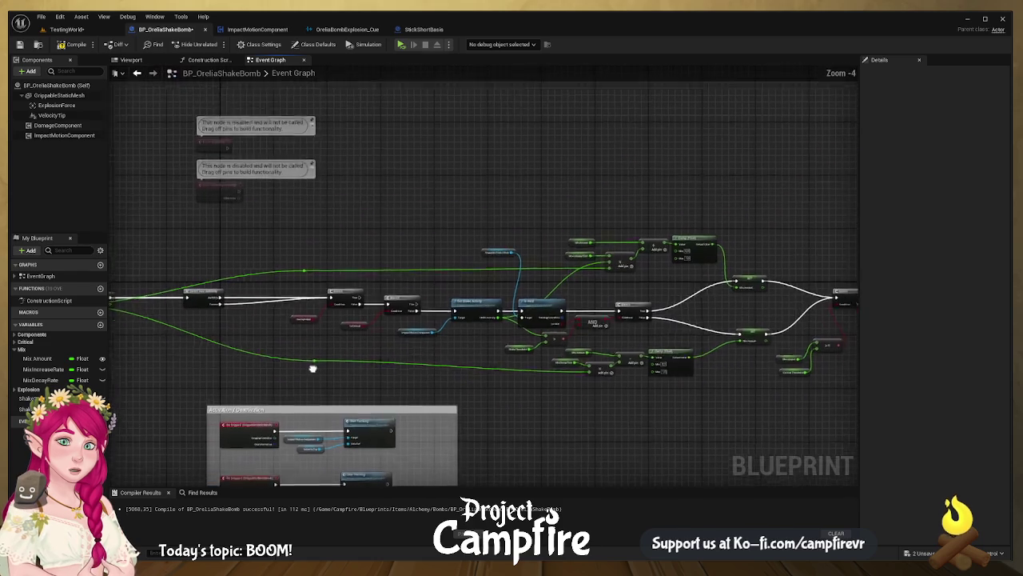
- Add a Multicast Mix Effects call from the Is Critical branch's True output
left_click_drag(431, 277, 446, 214)
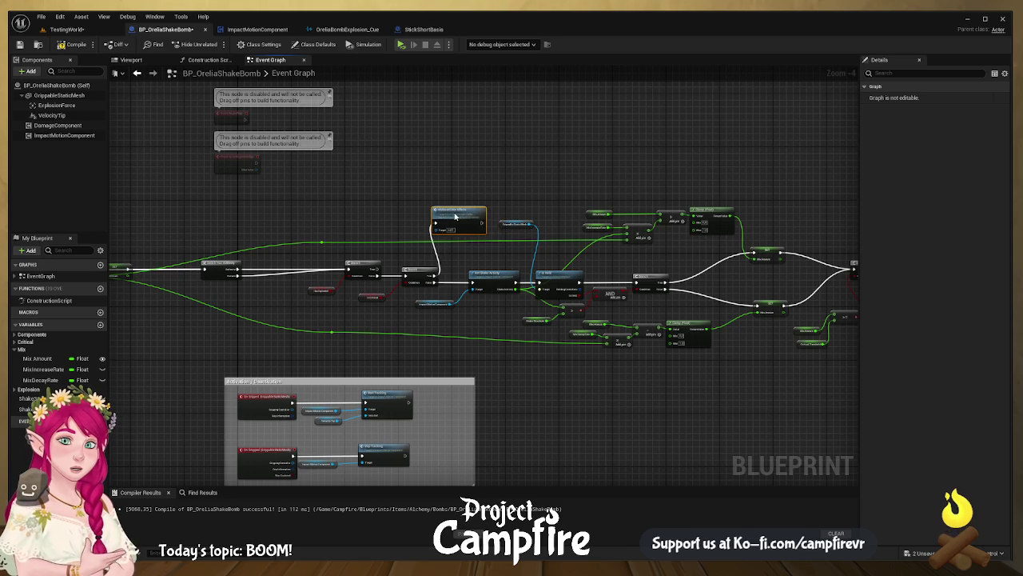
scroll(494, 280, "up", 5)
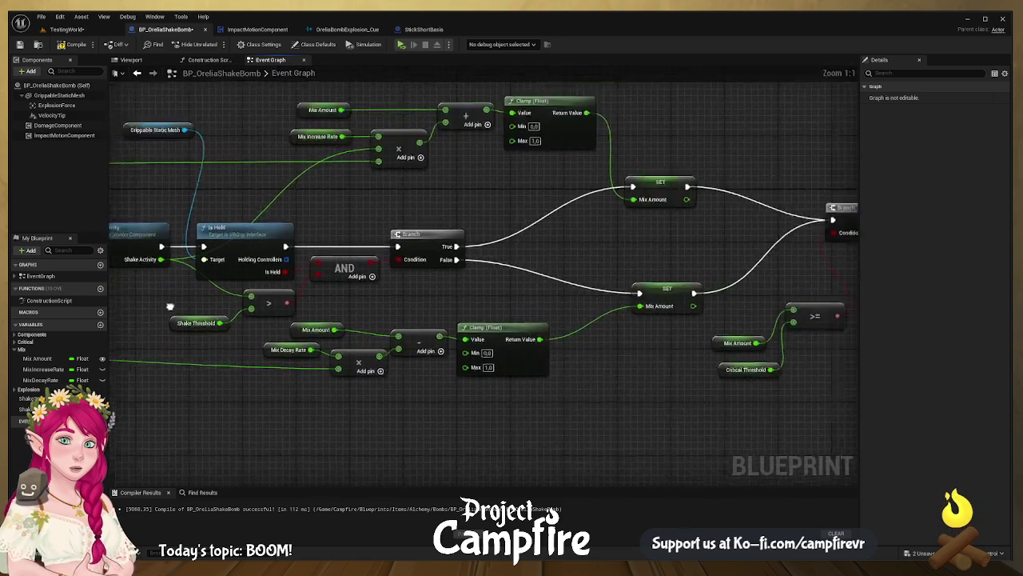
mouse_move(494, 279)
left_mouse_down()
mouse_move(214, 294)
mouse_move(286, 302)
left_mouse_up()
scroll(628, 296, "down", 2)
scroll(635, 275, "up", 2)
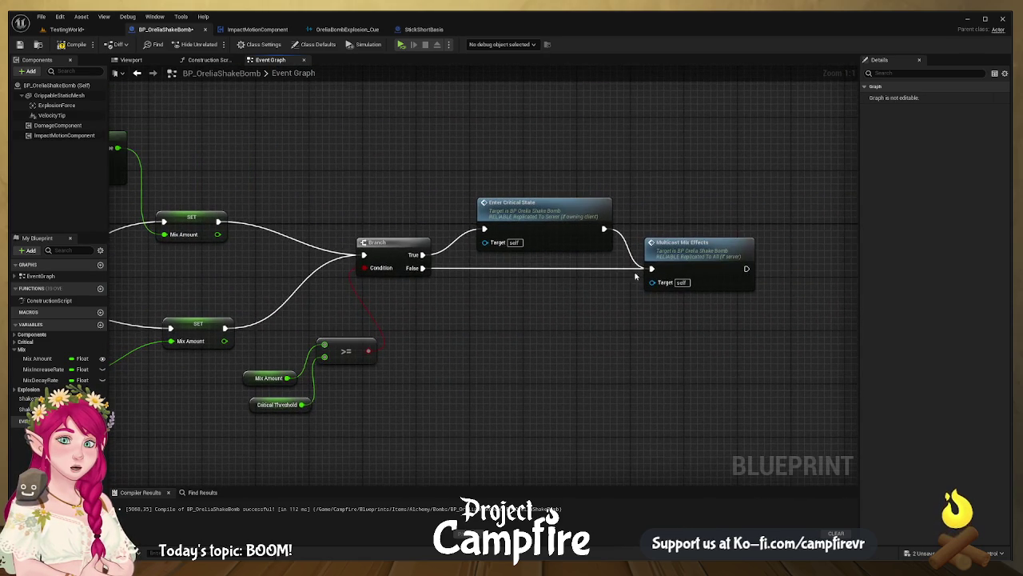
mouse_move(382, 268)
left_mouse_down()
mouse_move(667, 274)
mouse_move(116, 259)
left_mouse_up()
left_click_drag(464, 288, 725, 271)
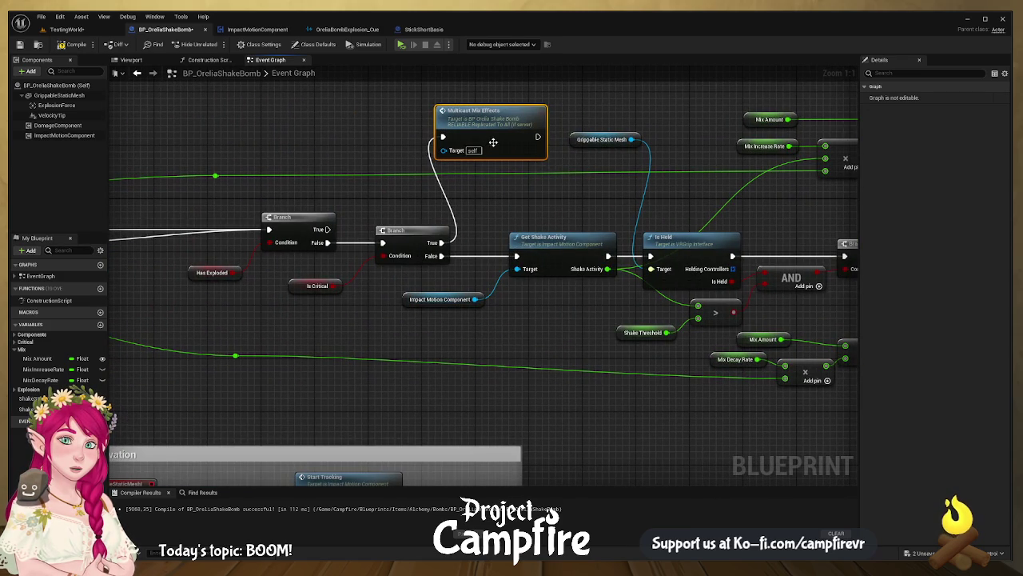
- Jump to the Multicast Mix Effects event and review the Enter Critical and KABOOM groups
double_click(516, 133)
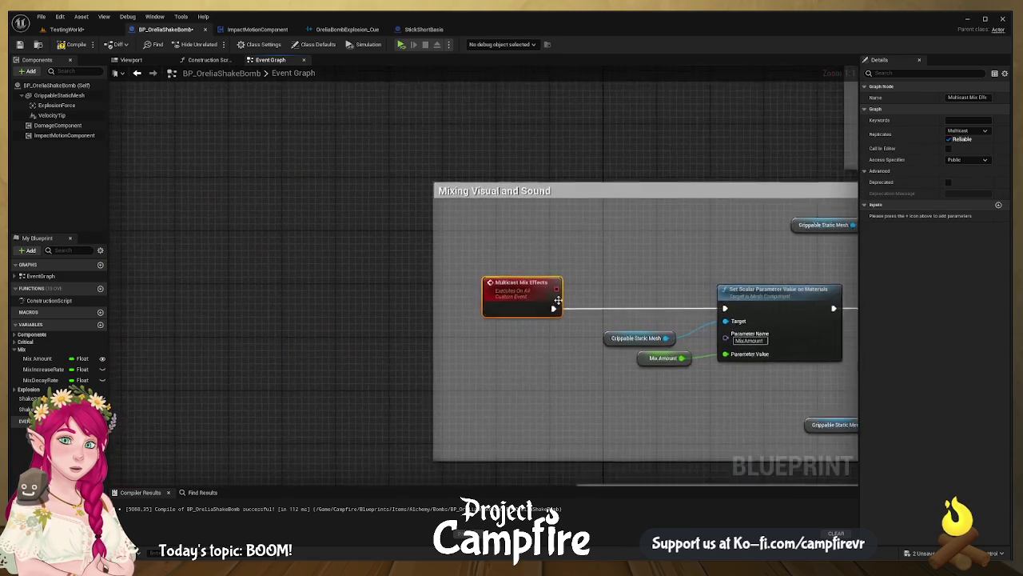
left_click_drag(558, 300, 491, 272)
scroll(343, 242, "down", 2)
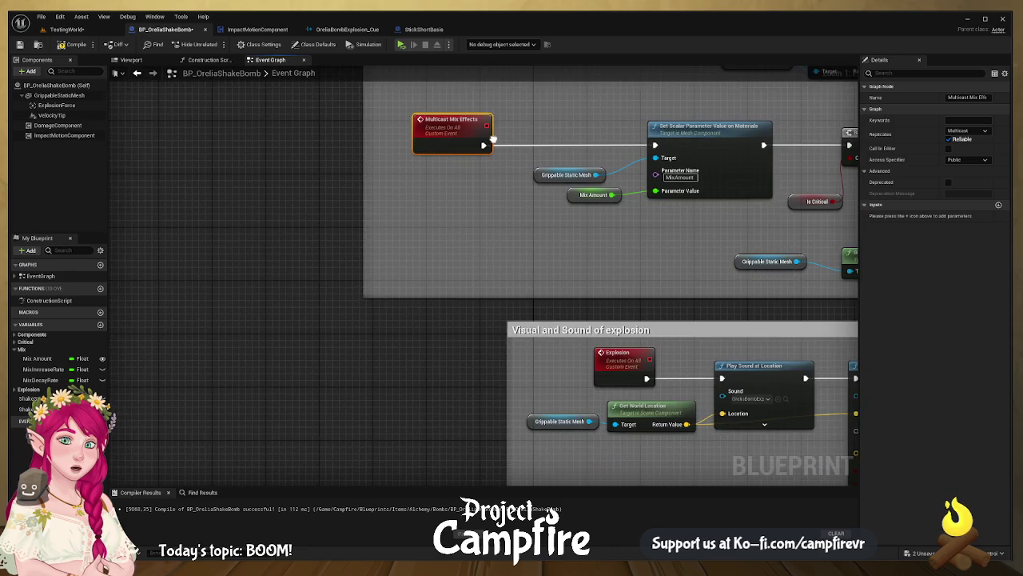
scroll(343, 238, "down", 2)
mouse_move(331, 325)
left_mouse_down()
mouse_move(347, 347)
mouse_move(434, 389)
mouse_move(442, 404)
left_mouse_up()
mouse_move(467, 269)
left_mouse_down()
mouse_move(490, 387)
mouse_move(327, 317)
left_mouse_up()
scroll(496, 388, "up", 5)
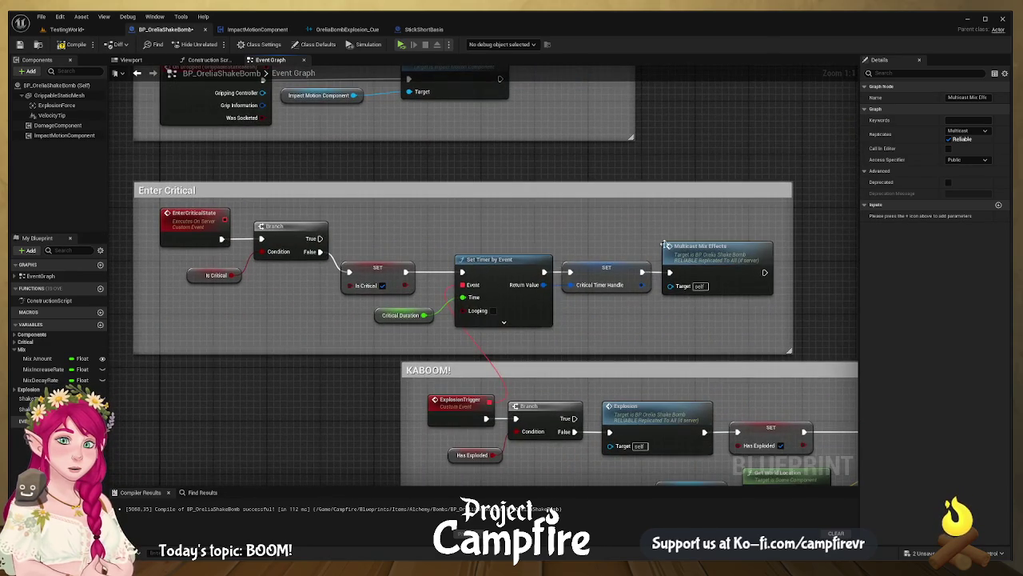
- Check the Multicast Mix Effects call in Enter Critical, then return to the Is Critical branch
left_click(712, 257)
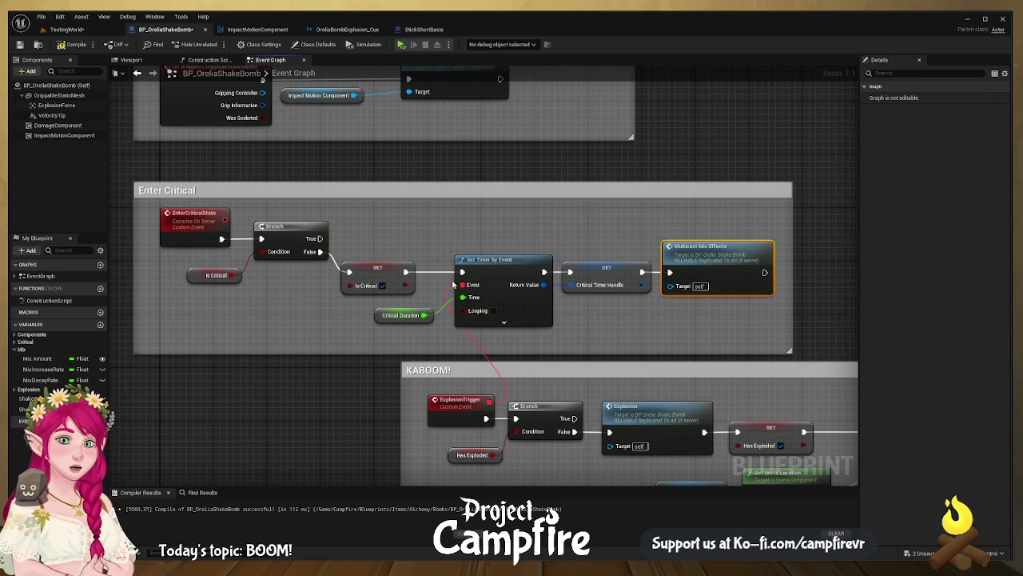
scroll(332, 243, "down", 5)
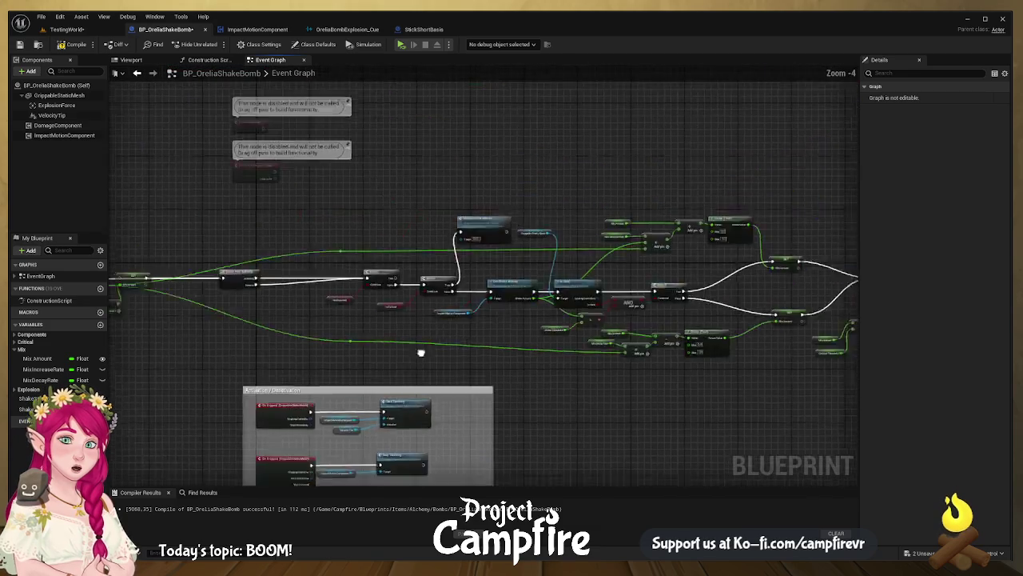
scroll(421, 353, "up", 5)
mouse_move(429, 379)
left_mouse_down()
mouse_move(383, 322)
mouse_move(451, 322)
left_mouse_up()
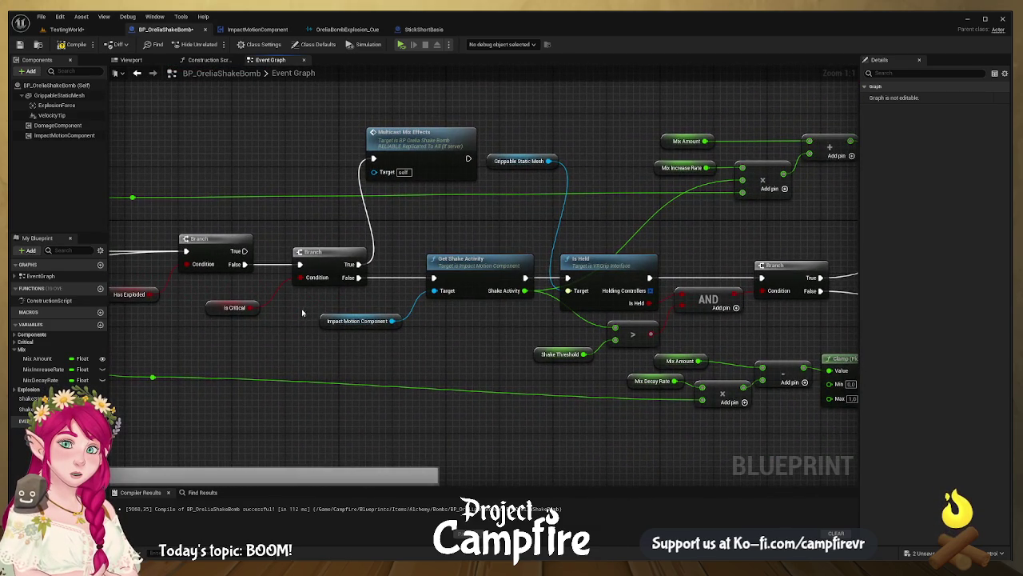
left_click_drag(307, 308, 393, 305)
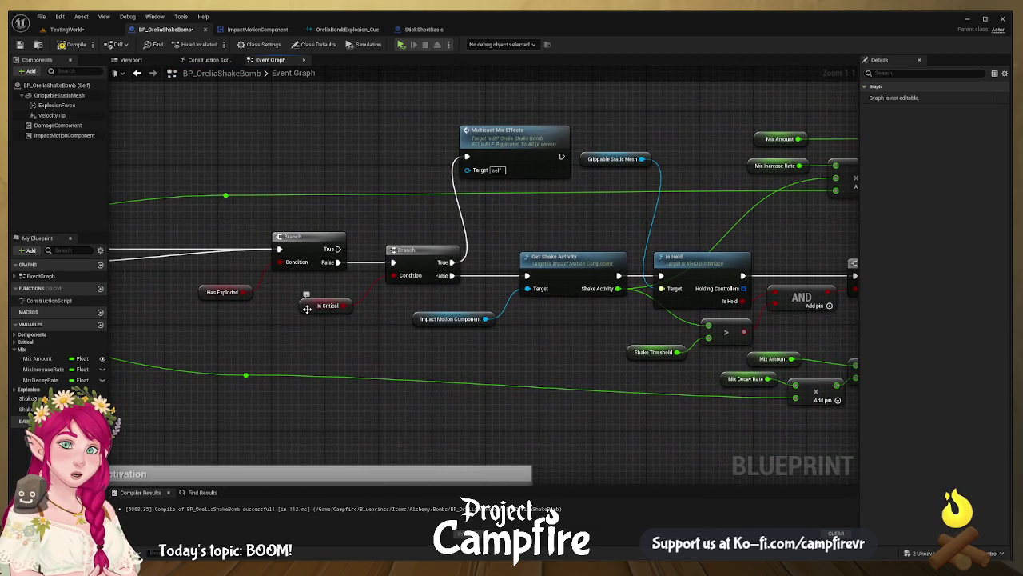
- Delete the misplaced Multicast Mix Effects call node
left_click(527, 150)
key("Delete")
mouse_move(653, 205)
left_mouse_down()
mouse_move(297, 205)
mouse_move(4, 219)
left_mouse_up()
left_click_drag(80, 200, 537, 196)
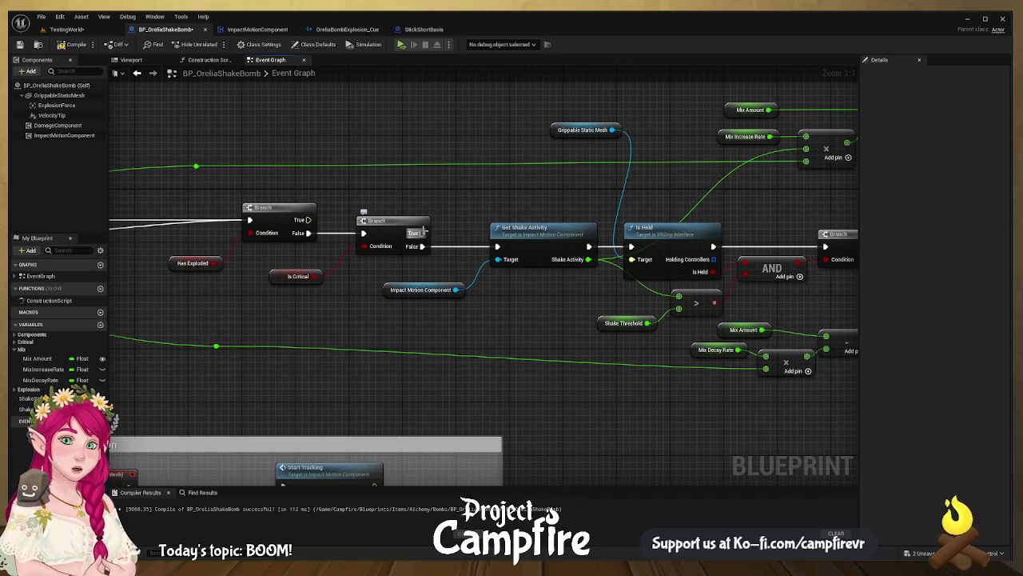
- Add a wired Multicast Mix Effects call from the Is Critical branch's True output
mouse_move(421, 232)
left_mouse_down()
mouse_move(468, 150)
mouse_move(454, 142)
left_mouse_up()
left_click_drag(500, 223, 440, 182)
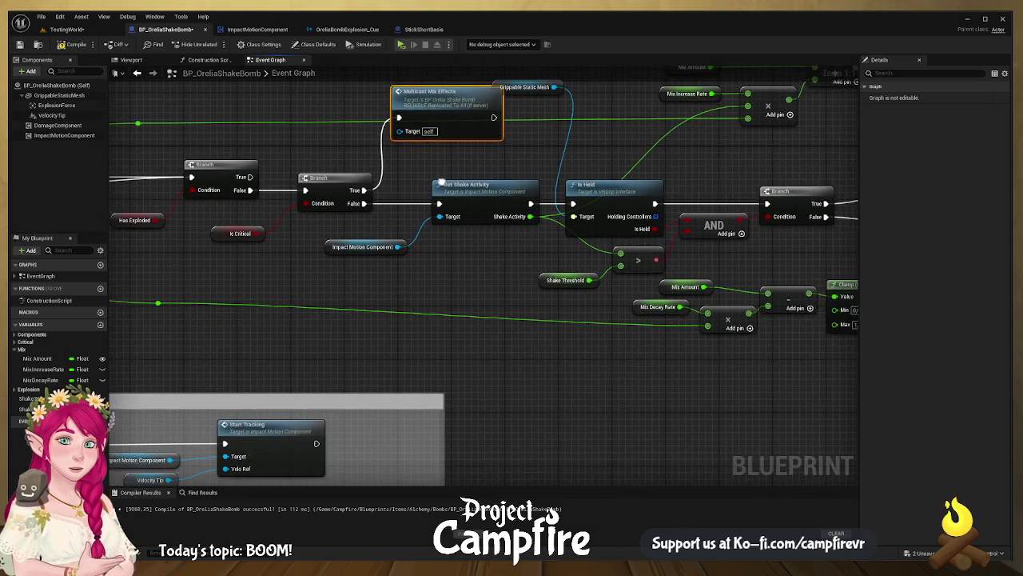
scroll(466, 343, "down", 5)
- Inspect the GrippableStaticMesh component and the Multicast Mix Effects event settings
scroll(334, 252, "up", 3)
left_click(333, 250)
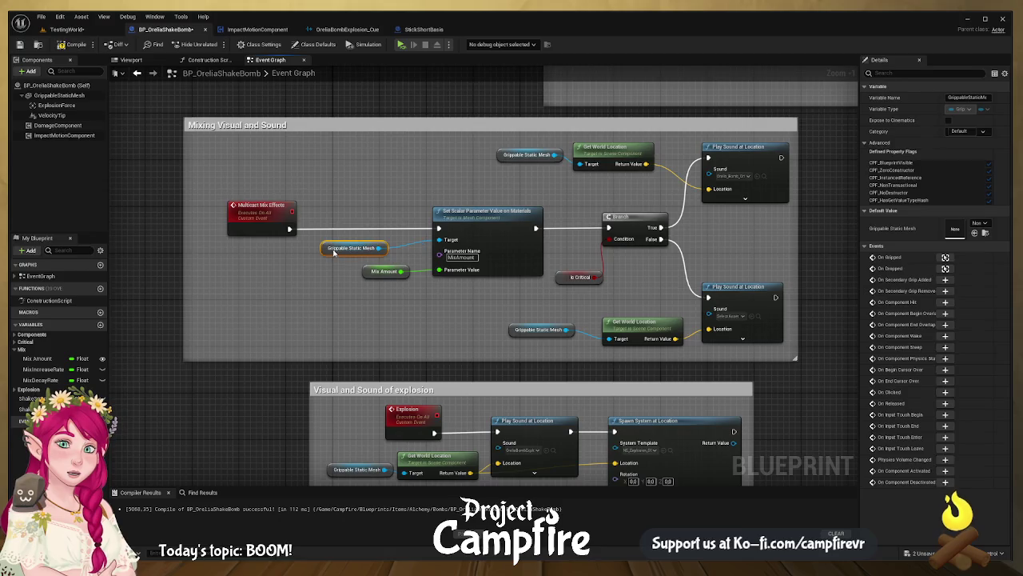
left_click_drag(334, 251, 329, 252)
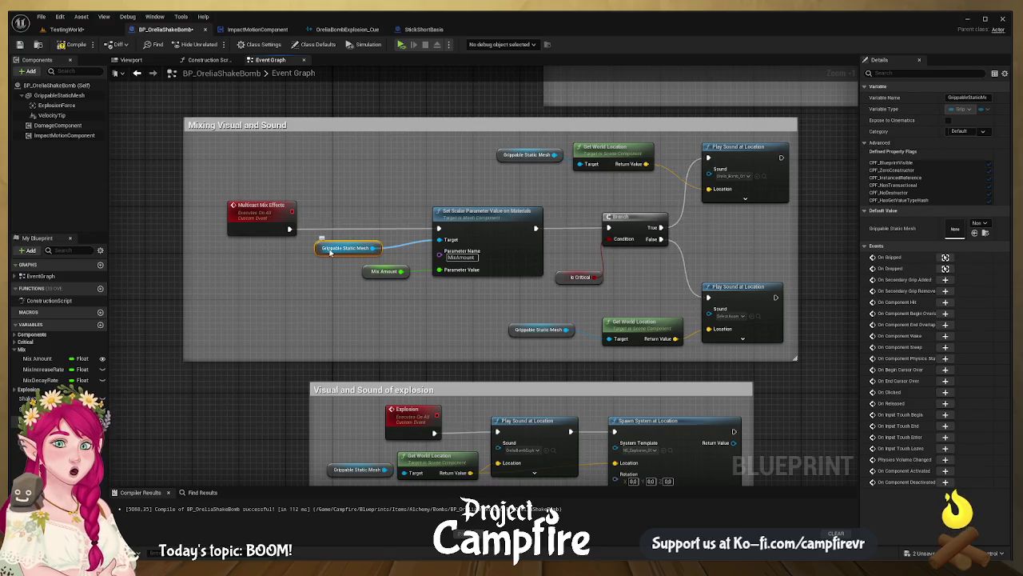
left_click(64, 95)
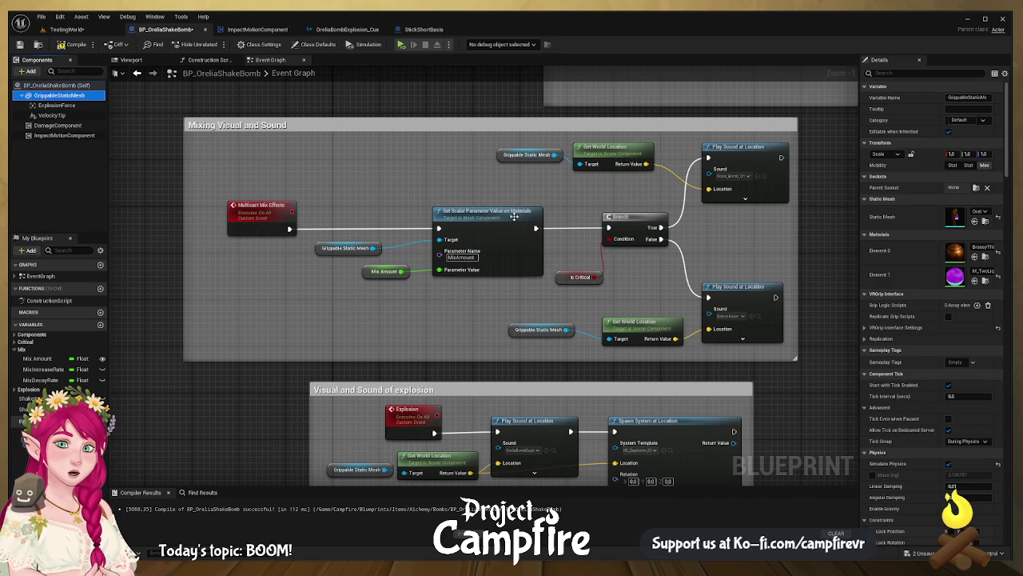
left_click(270, 214)
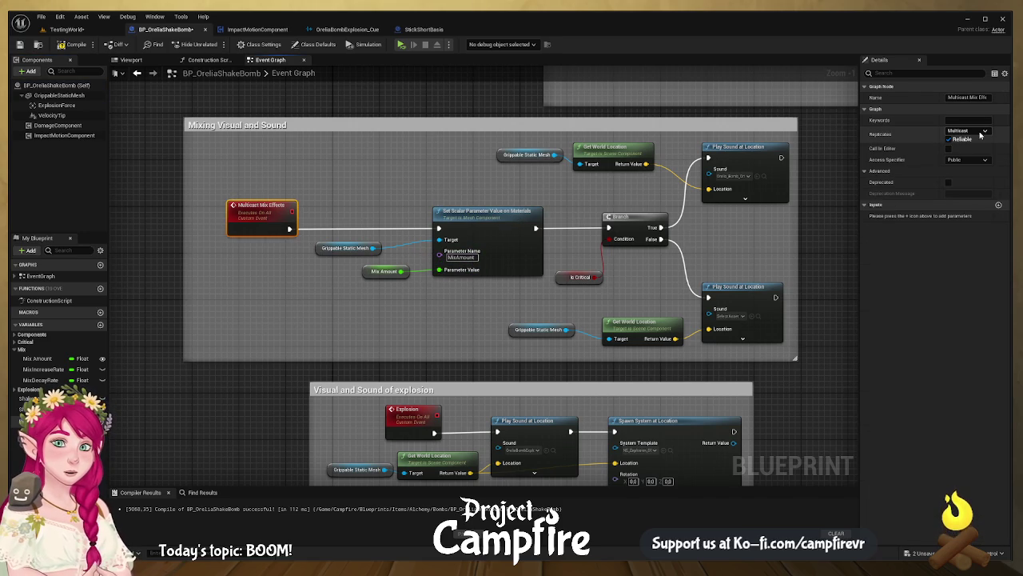
left_click(468, 225)
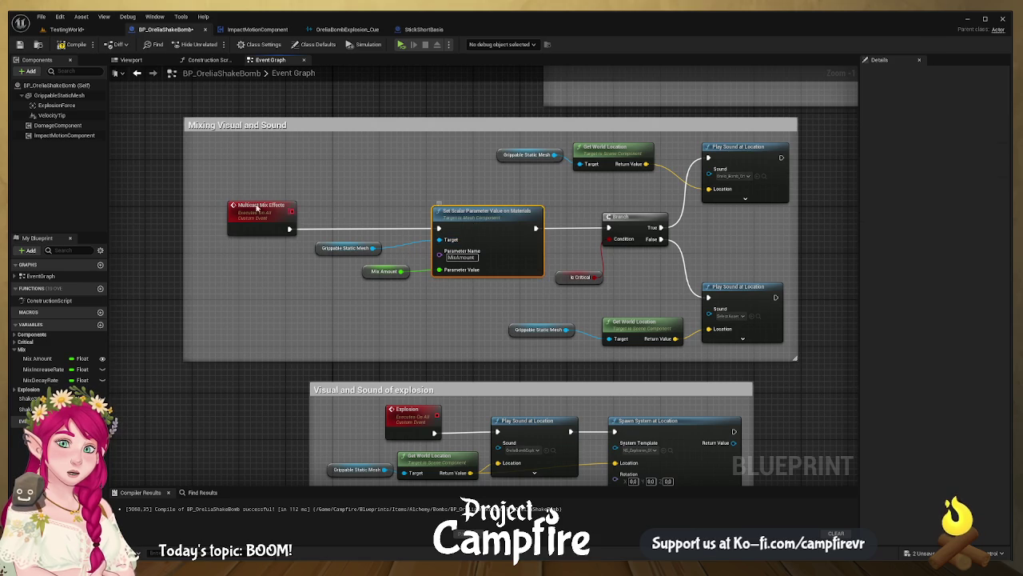
- Filter the GrippableStaticMesh component's properties for 'repl'
left_click(59, 95)
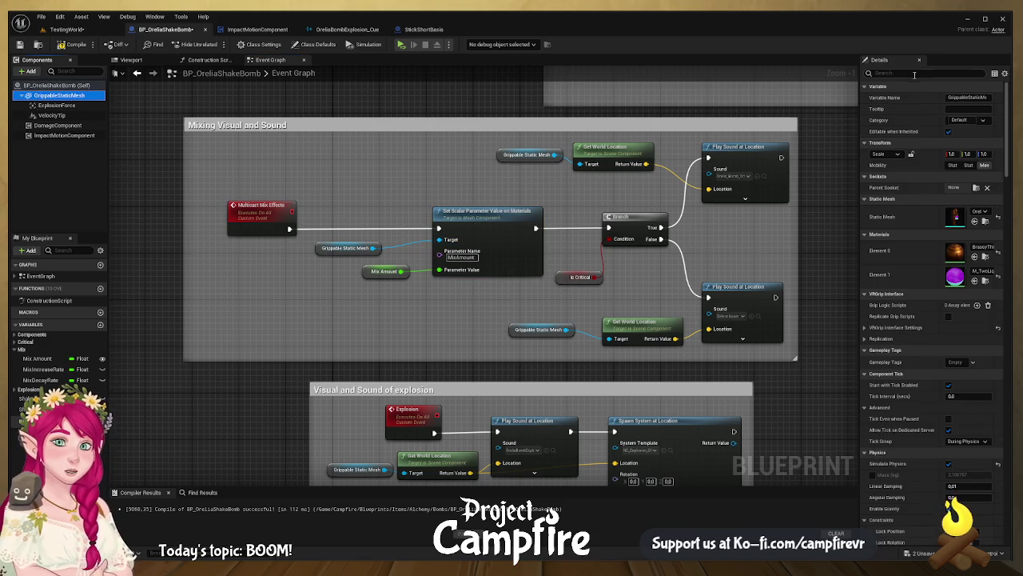
left_click(914, 75)
type("repl")
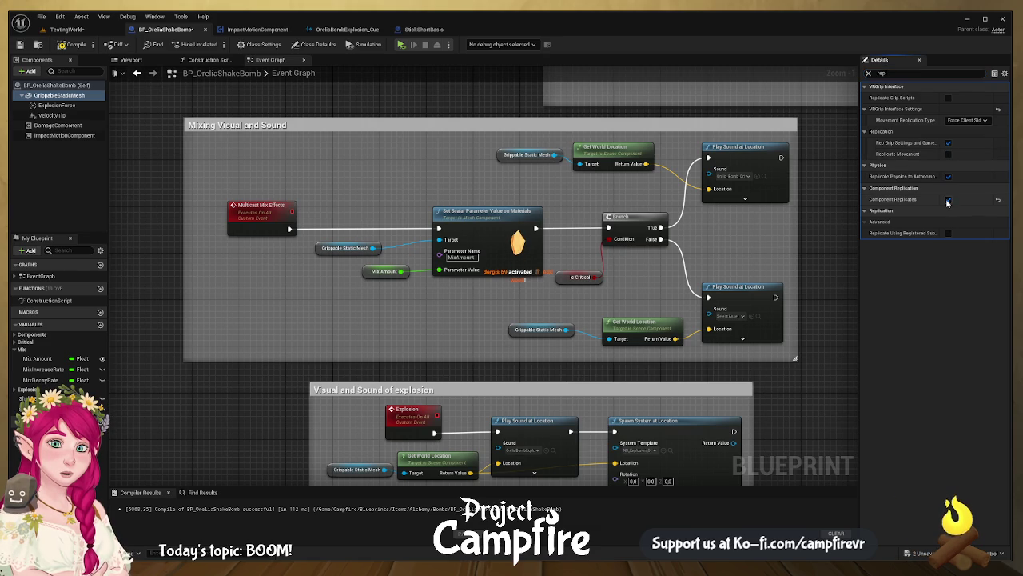
left_click(948, 200)
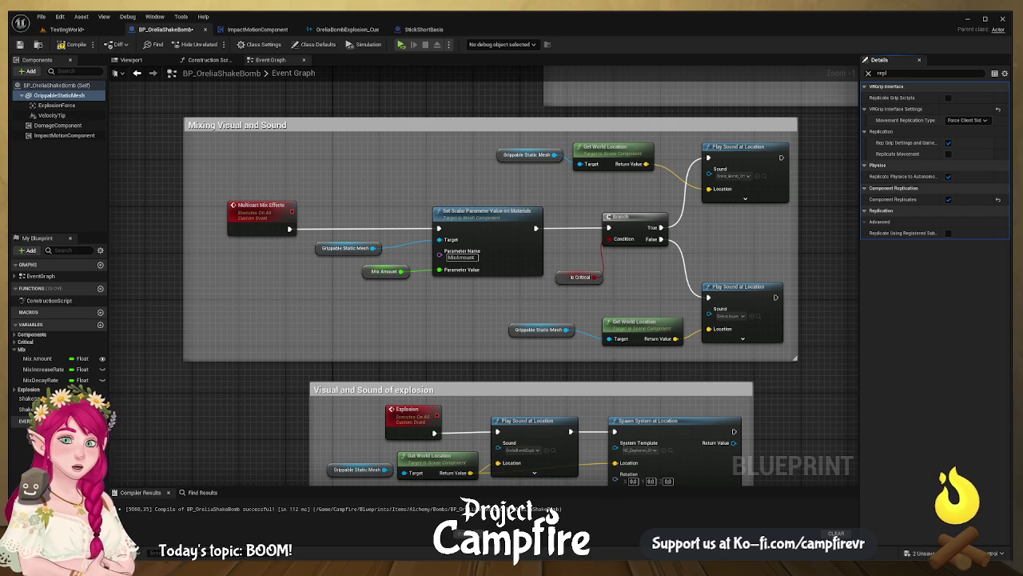
- Create material instance M_TwoLiquidsMixReaction_Inst from M_TwoLiquidsMix in the Content Drawer
key("ctrl+space")
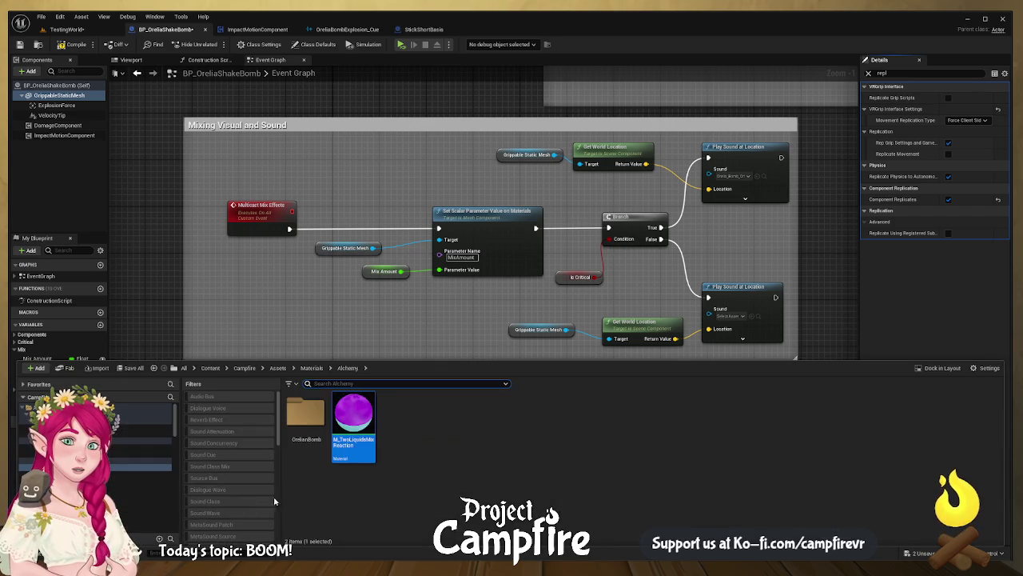
left_click(355, 427)
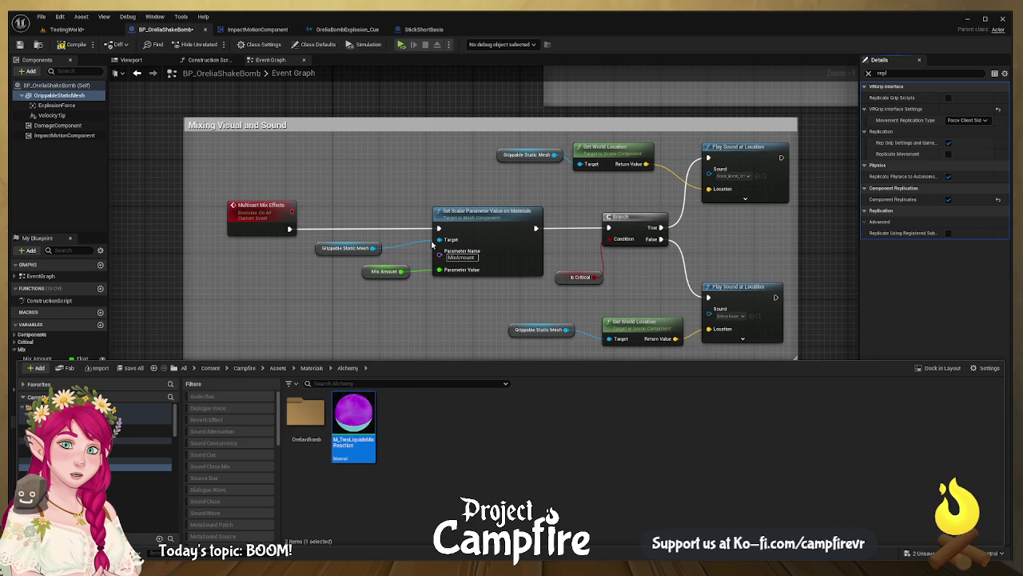
key("Return")
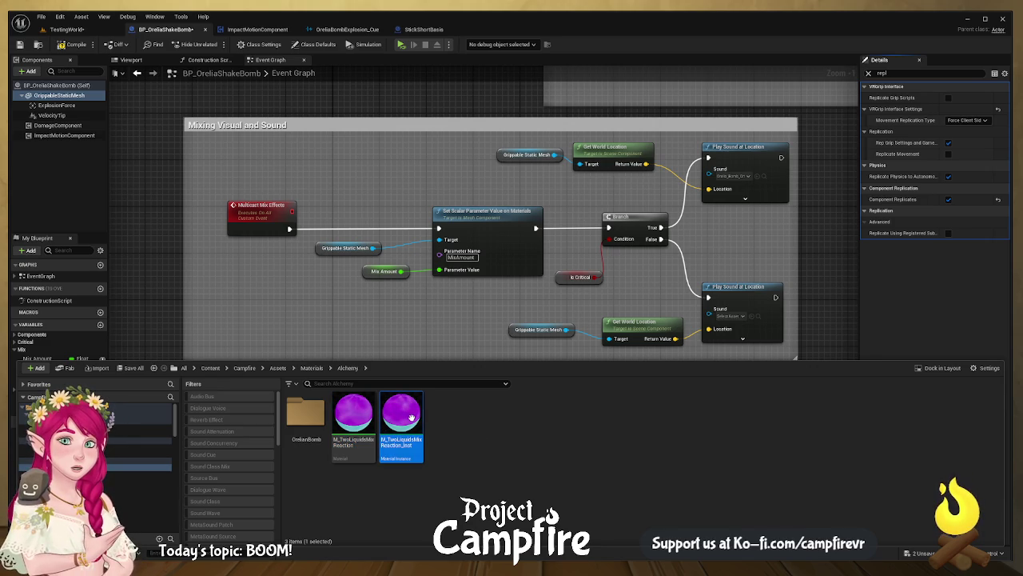
left_click(72, 99)
left_click(869, 72)
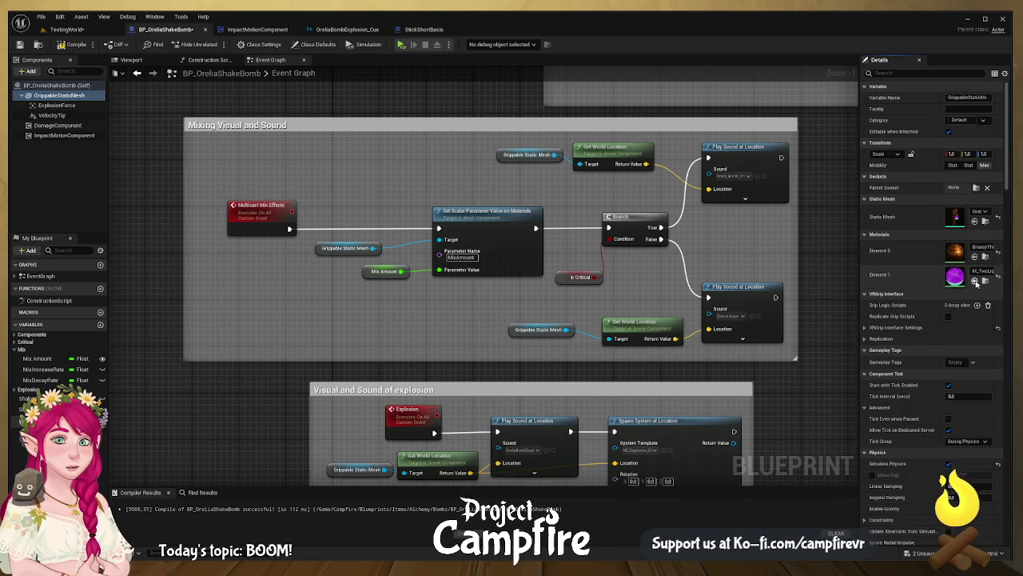
- Widen the Details panel to read the material slots and pan the graph to free space
left_click_drag(859, 284, 710, 284)
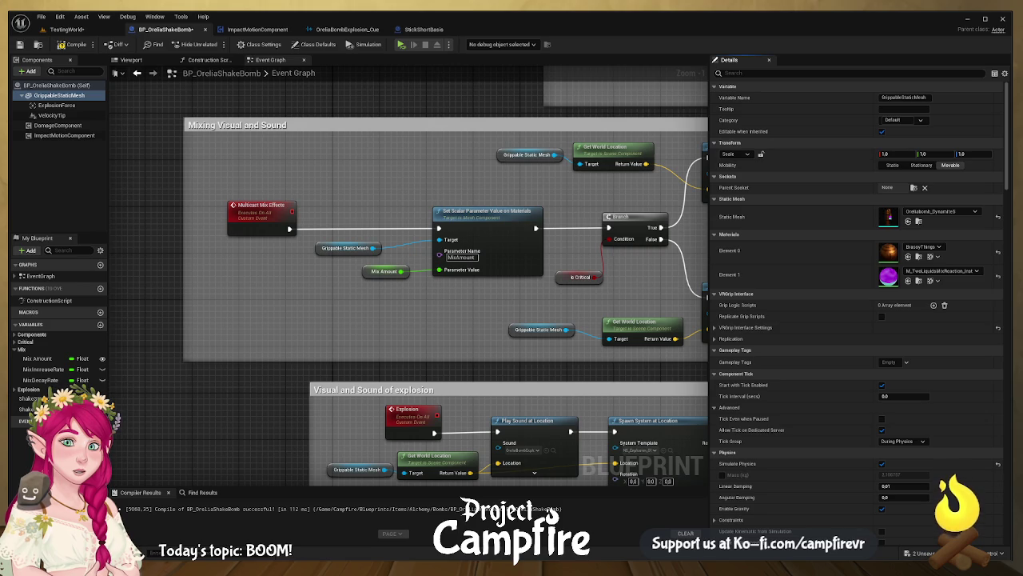
mouse_move(410, 220)
left_mouse_down()
mouse_move(498, 274)
mouse_move(547, 445)
left_mouse_up()
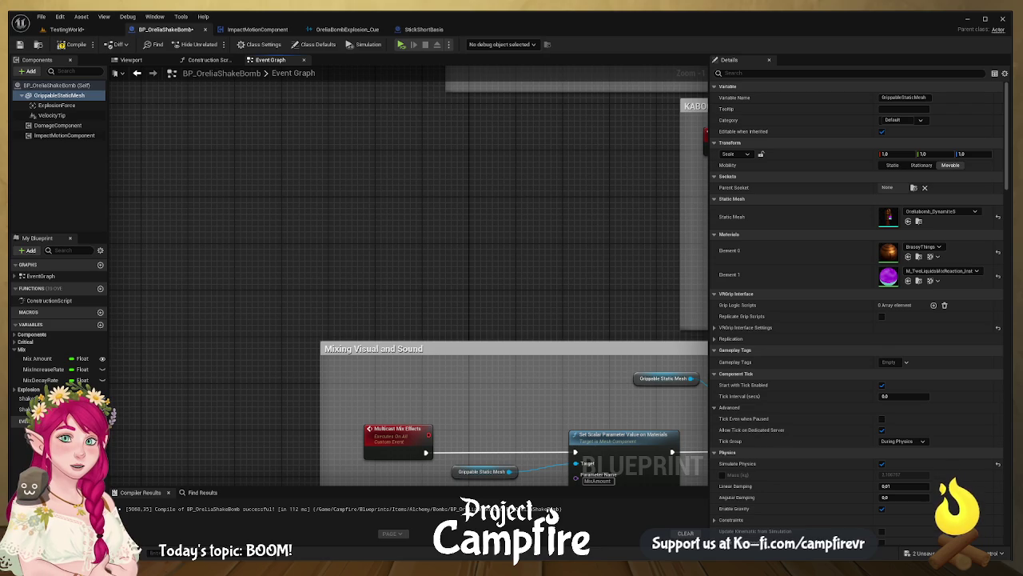
- Feed a Grippable Static Mesh getter into Create Dynamic Material Instance using the two-liquids mix material
left_click_drag(56, 95, 308, 175)
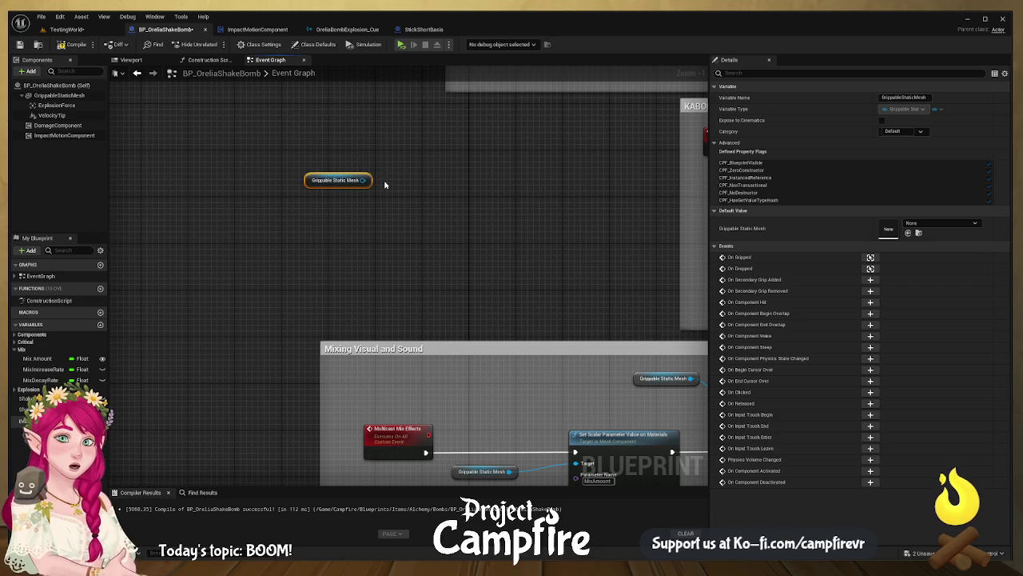
left_click_drag(363, 180, 463, 173)
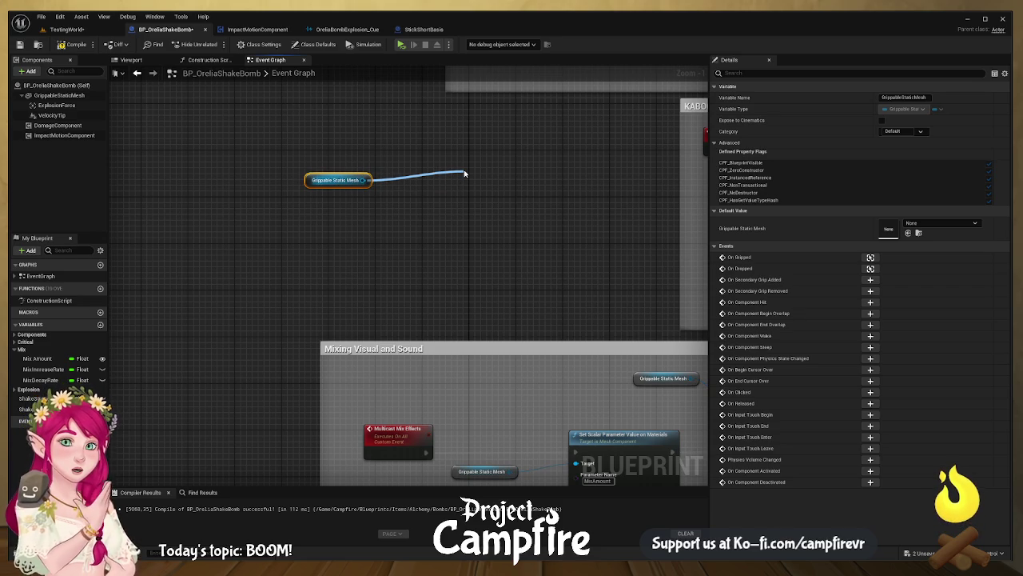
left_click_drag(464, 173, 464, 173)
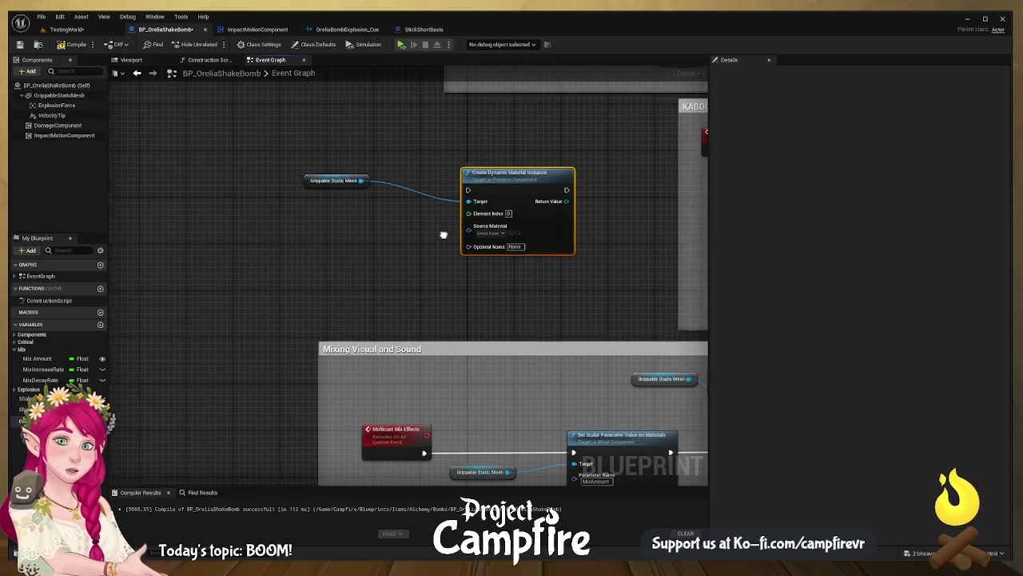
left_click_drag(442, 231, 421, 233)
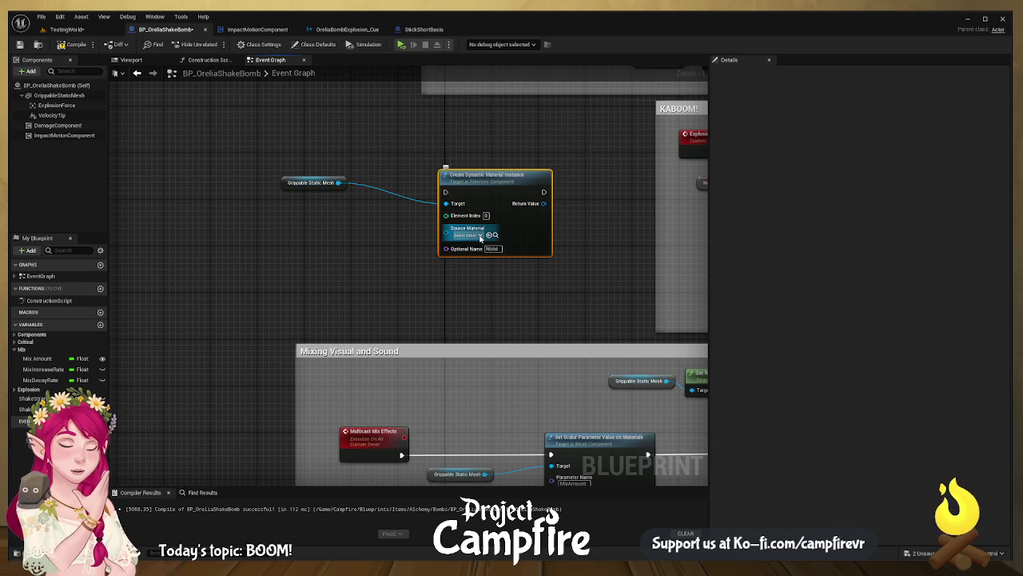
left_click(489, 234)
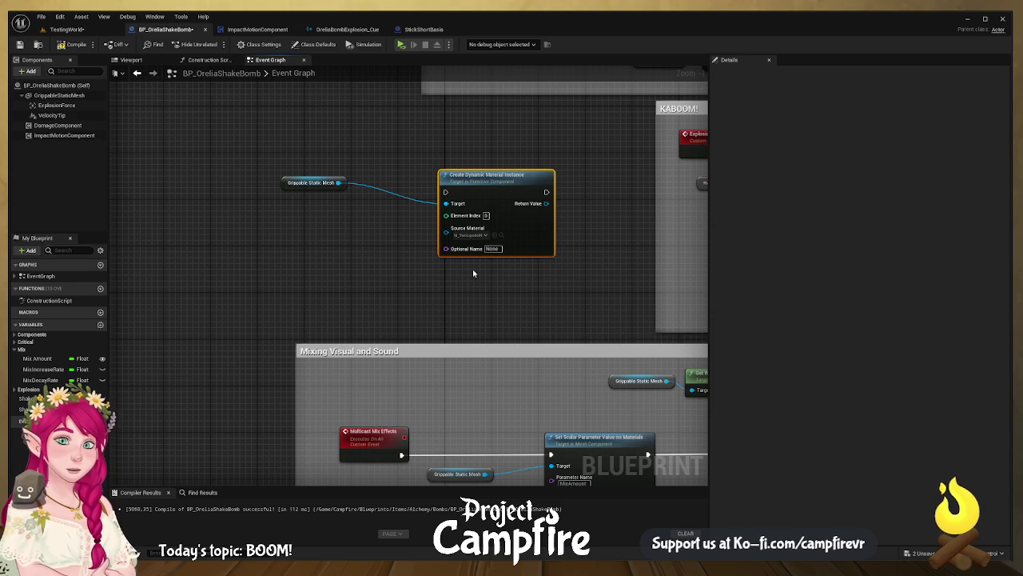
- Check the mesh's material slots and set the node's Element Index to 1
scroll(472, 273, "up", 1)
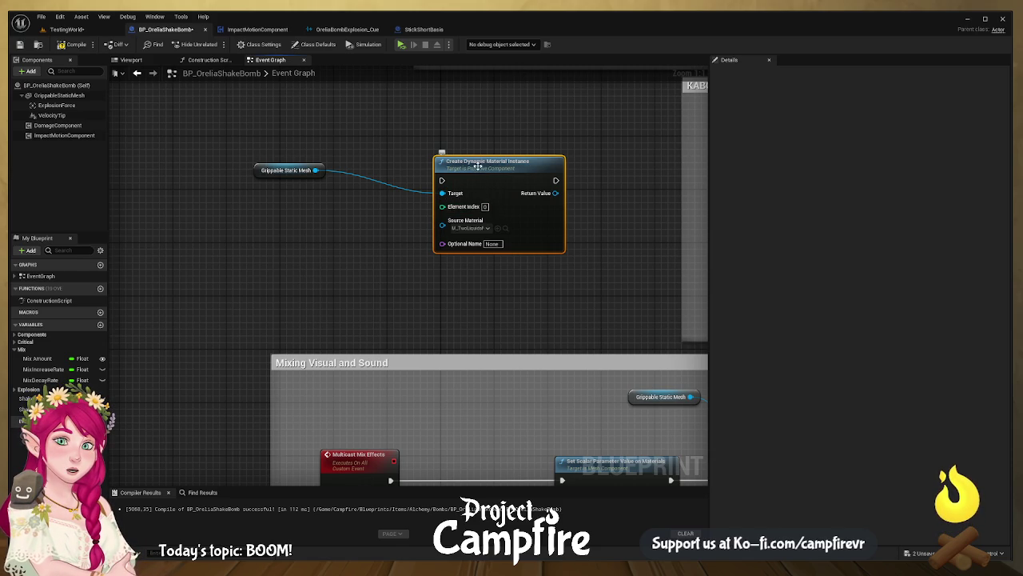
left_click(286, 170)
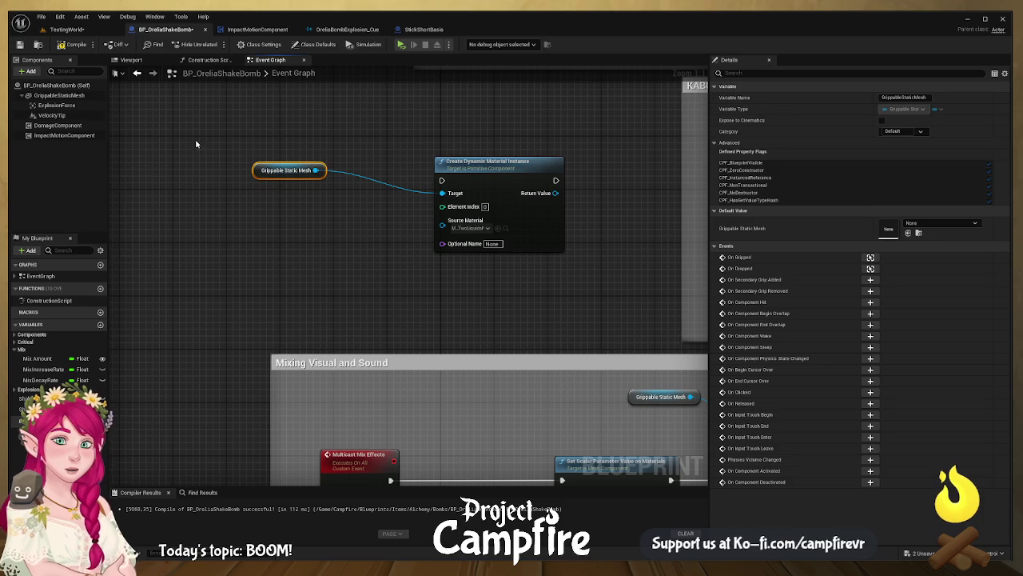
left_click(80, 95)
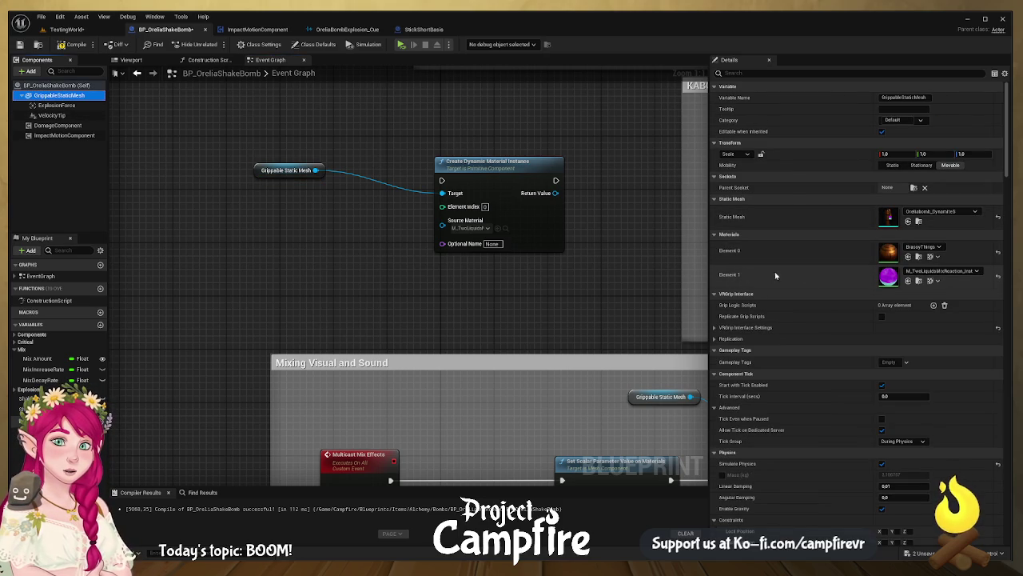
left_click(484, 206)
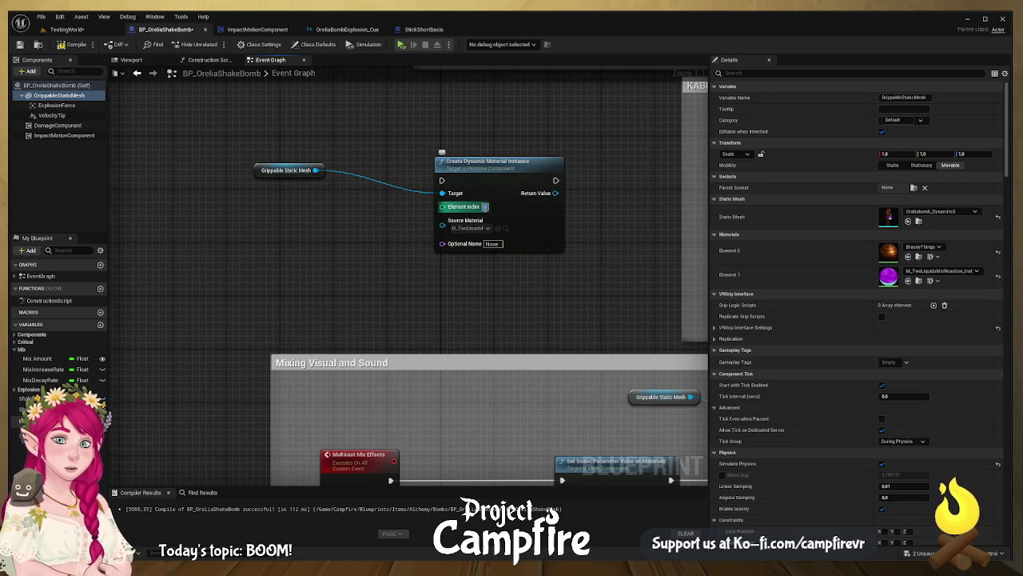
type("1")
key("Return")
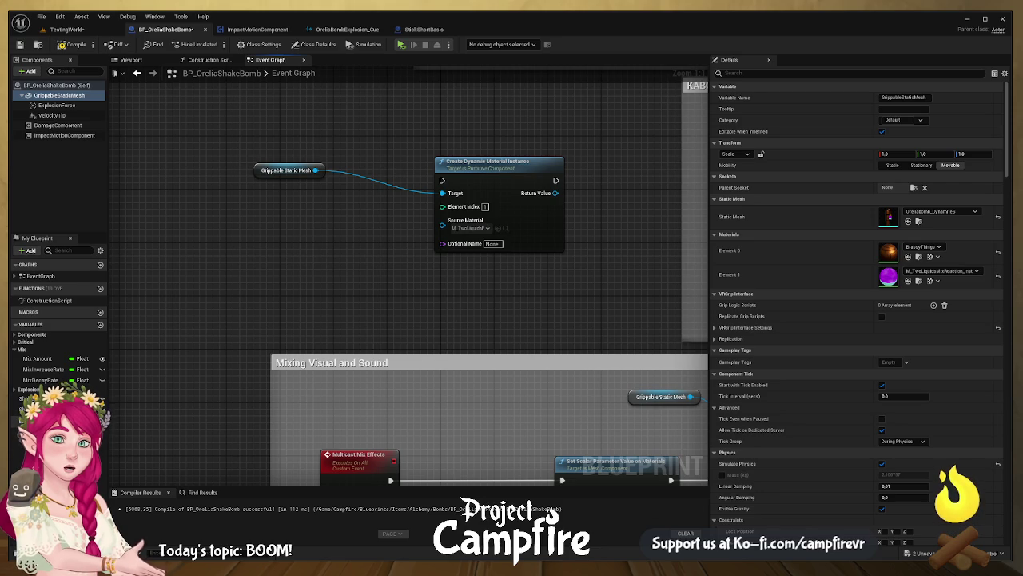
scroll(523, 239, "down", 3)
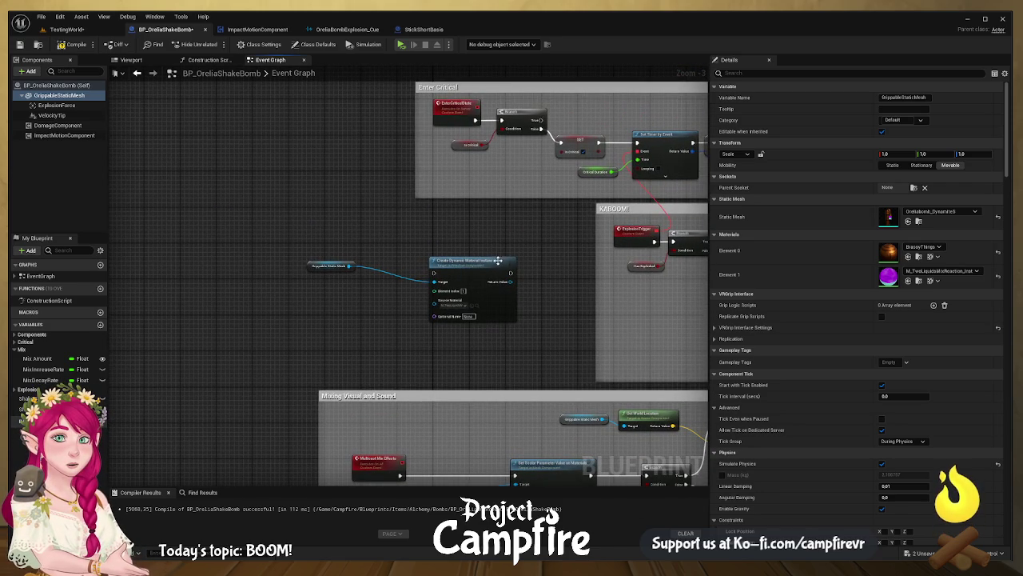
- Rearrange the nodes and run Create Dynamic Material Instance from Event BeginPlay
left_click_drag(511, 257, 442, 259)
mouse_move(320, 237)
left_mouse_down()
mouse_move(376, 276)
mouse_move(395, 276)
mouse_move(339, 248)
mouse_move(374, 390)
mouse_move(328, 206)
mouse_move(470, 421)
mouse_move(450, 408)
mouse_move(605, 230)
mouse_move(591, 109)
mouse_move(616, 260)
left_mouse_up()
scroll(564, 254, "up", 3)
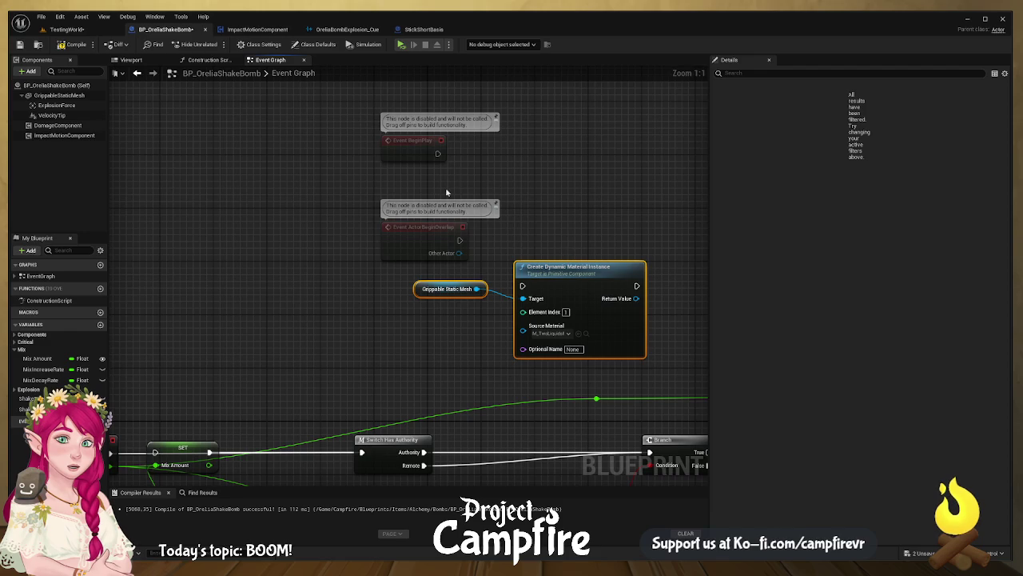
left_click_drag(432, 223, 291, 251)
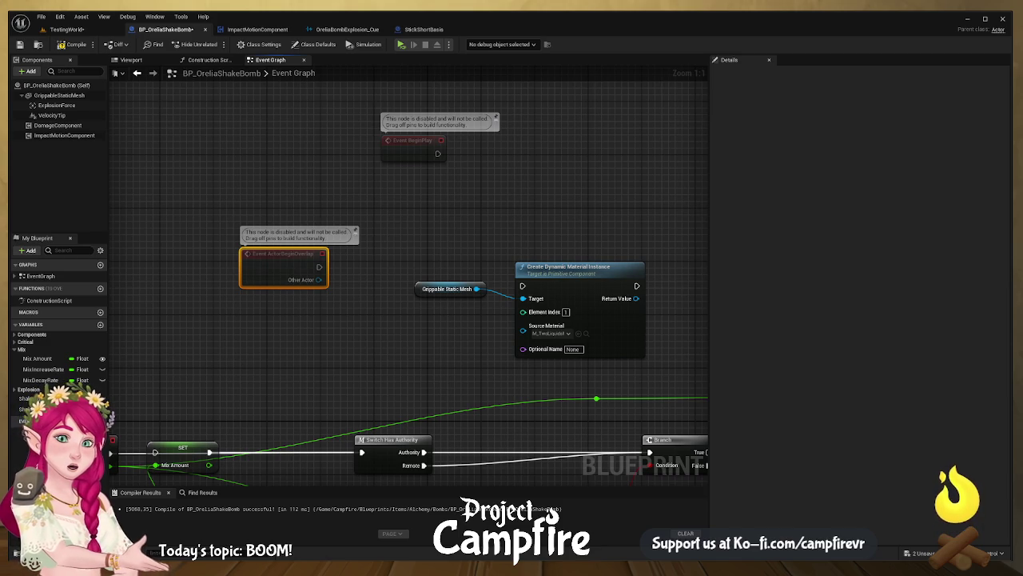
mouse_move(438, 154)
left_mouse_down()
mouse_move(522, 285)
mouse_move(514, 162)
left_mouse_up()
left_click(448, 289)
left_click_drag(447, 288, 410, 182)
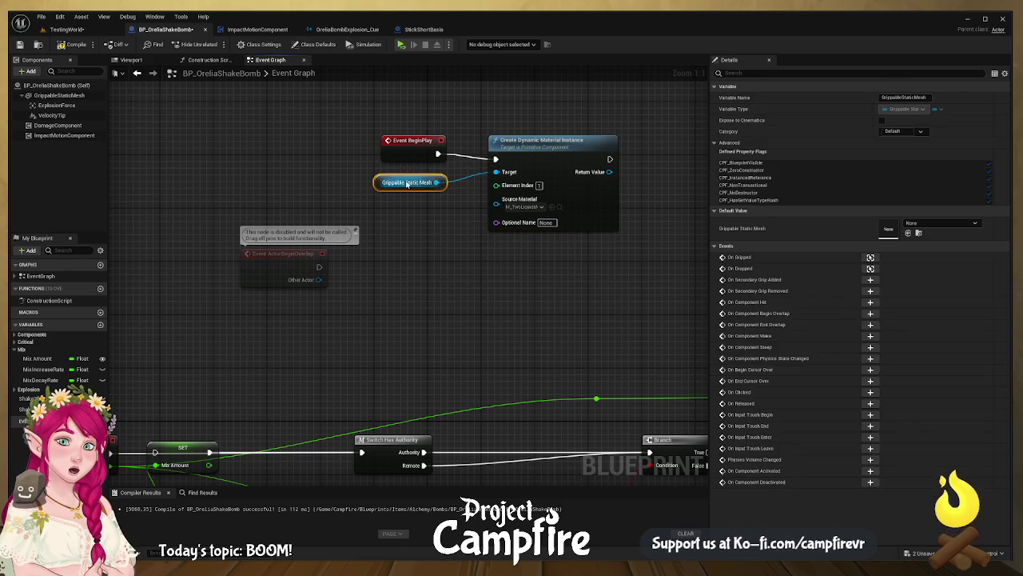
left_click_drag(544, 148, 519, 140)
- Promote the Return Value to a new LiquidMaterial variable and place its setter
left_click_drag(582, 165, 652, 157)
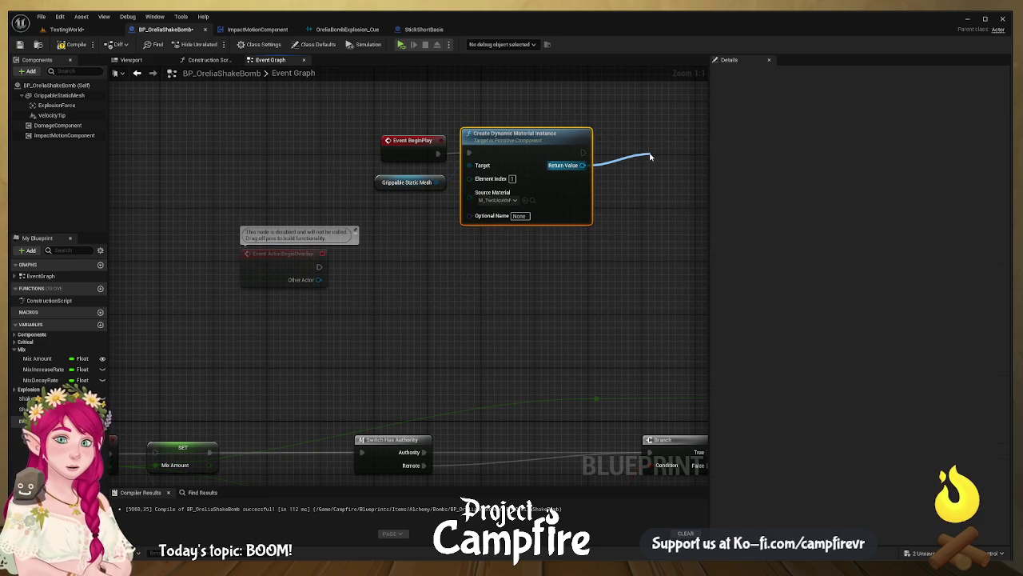
left_click(689, 212)
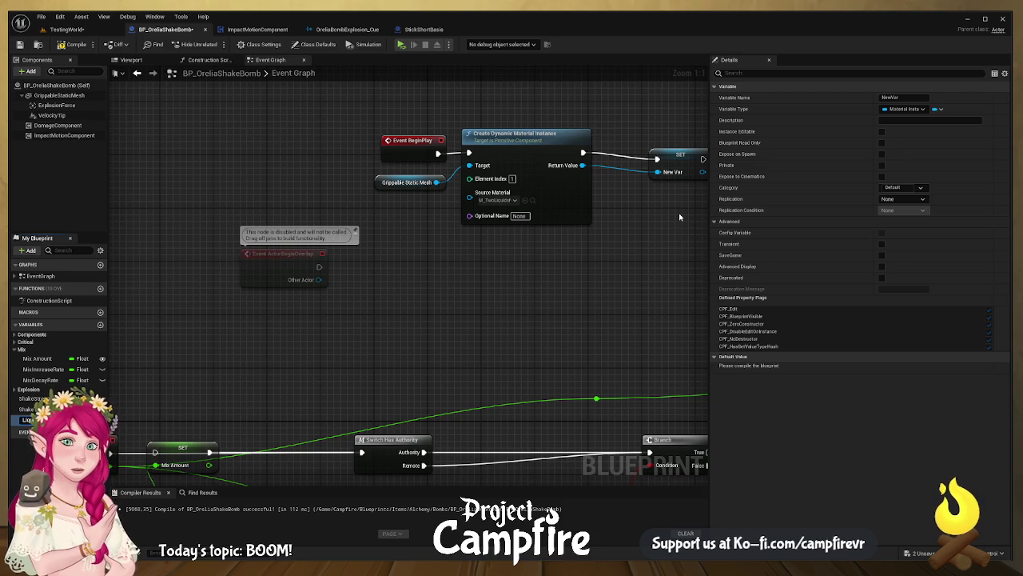
type("LiquidMaterial")
key("Return")
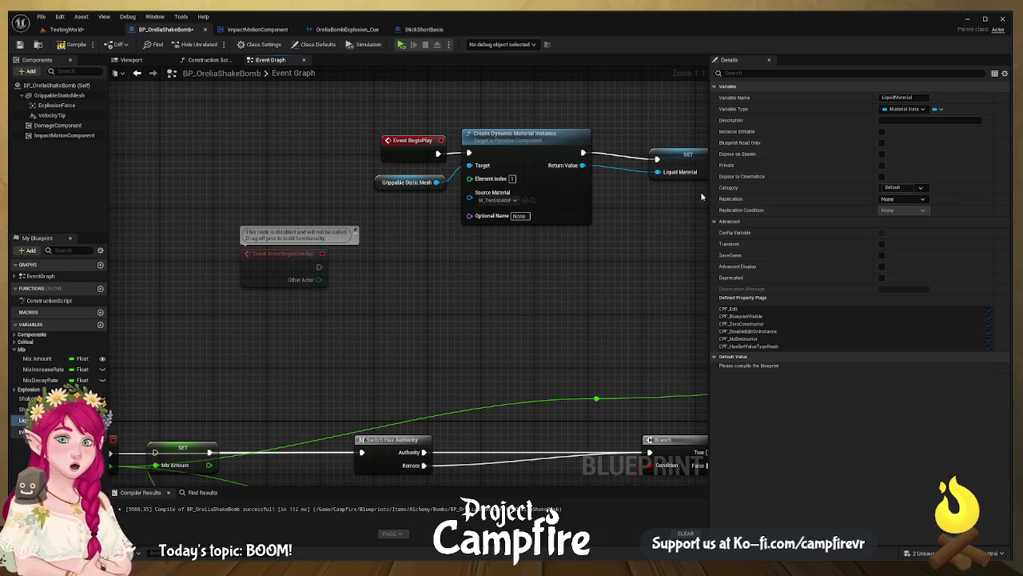
left_click_drag(633, 206, 547, 277)
left_click_drag(618, 223, 582, 223)
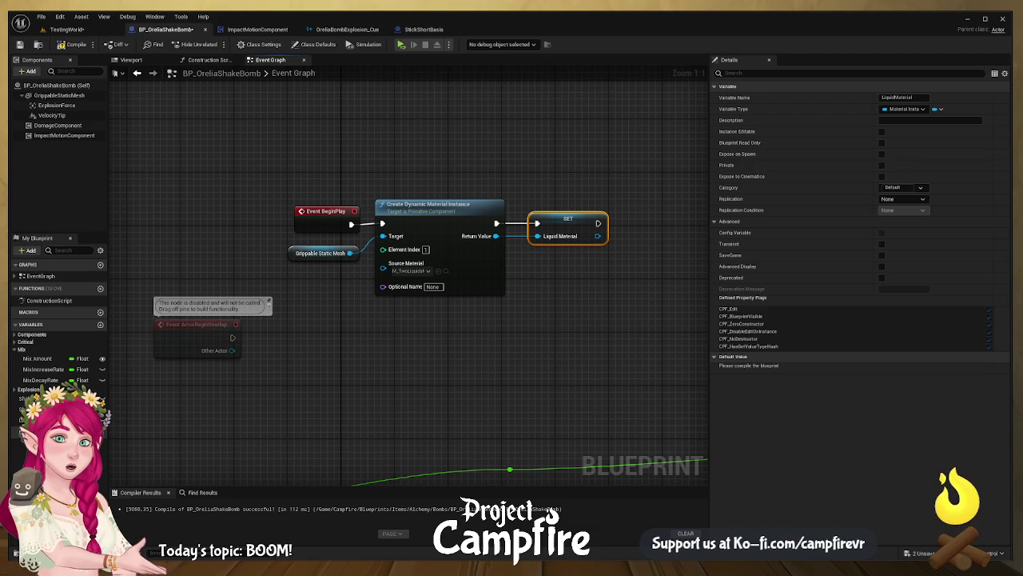
- Add a Set Scalar Parameter Value on Liquid Material for MixAmount, fed by Mix Amount
scroll(459, 189, "down", 4)
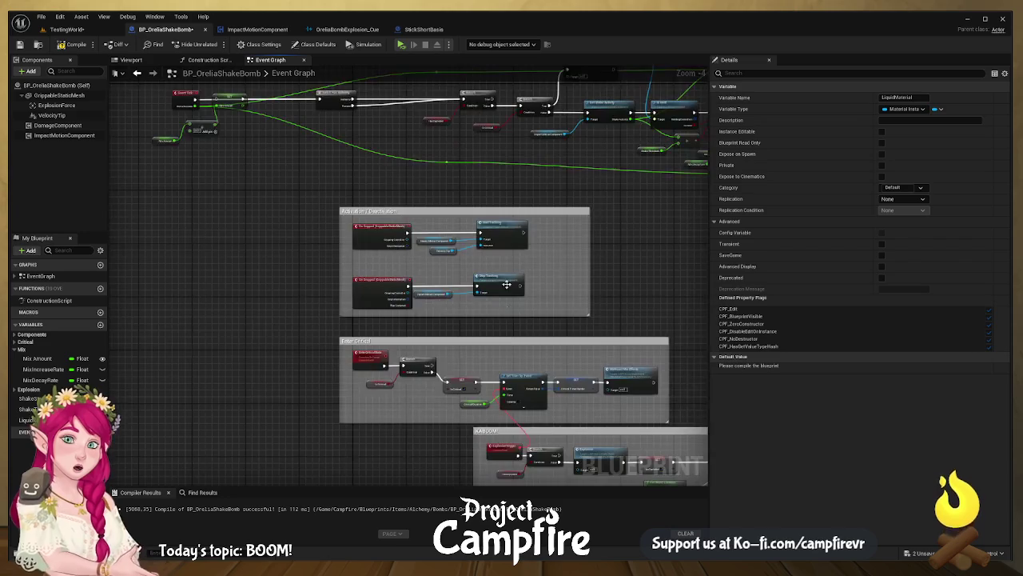
left_click_drag(459, 189, 480, 66)
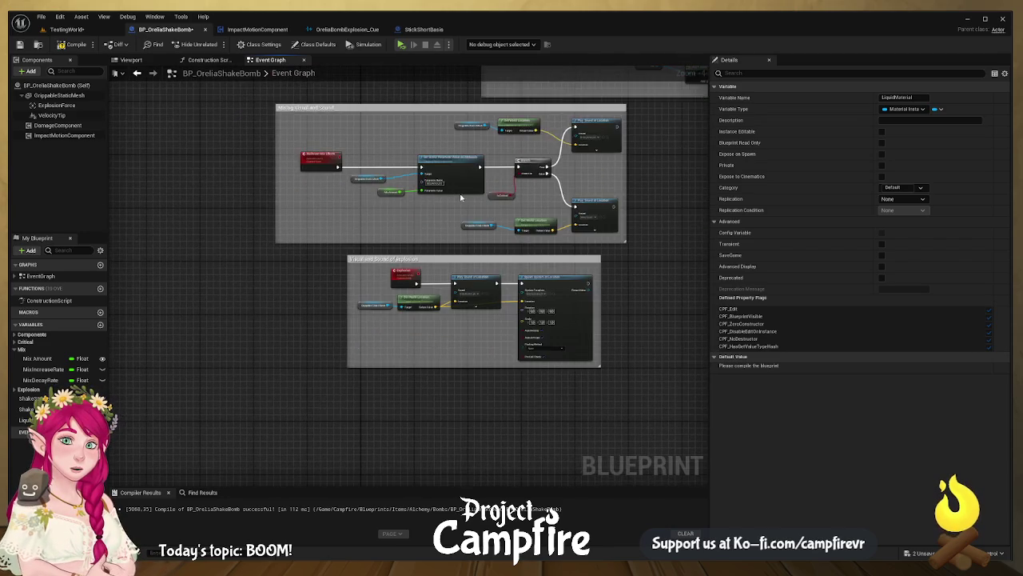
scroll(443, 196, "up", 5)
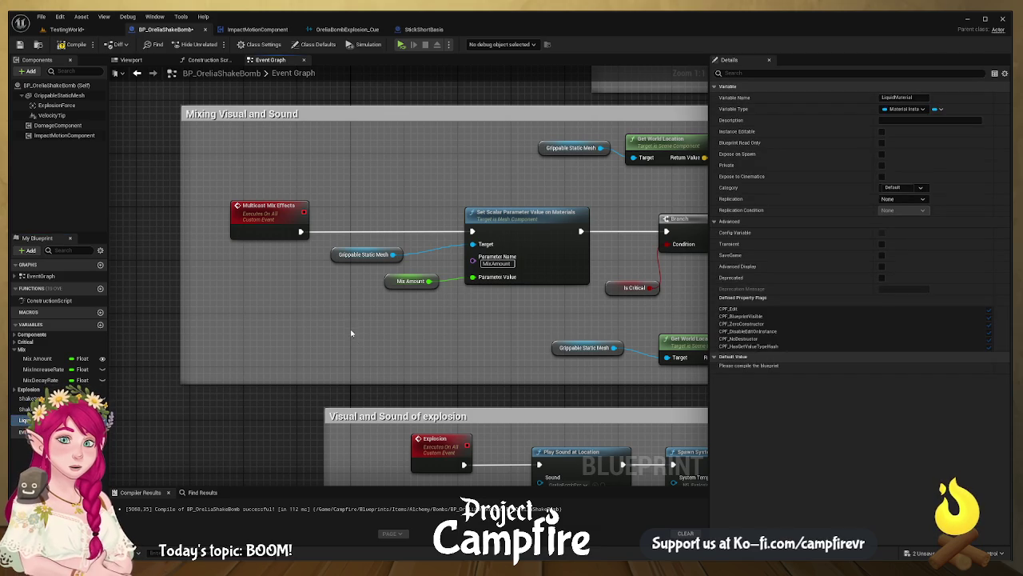
left_click_drag(350, 333, 410, 321)
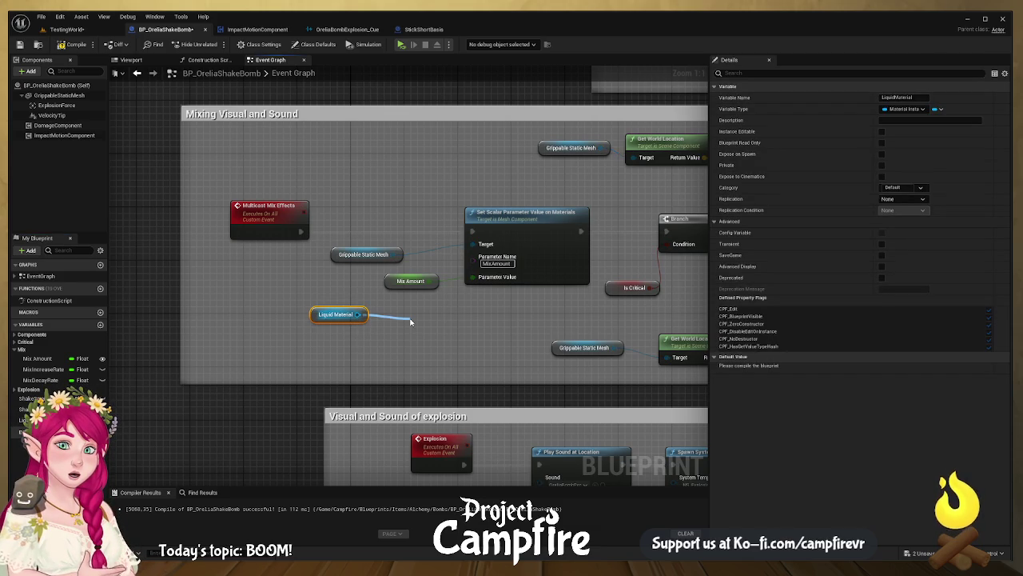
left_click_drag(410, 321, 410, 322)
left_click(497, 263)
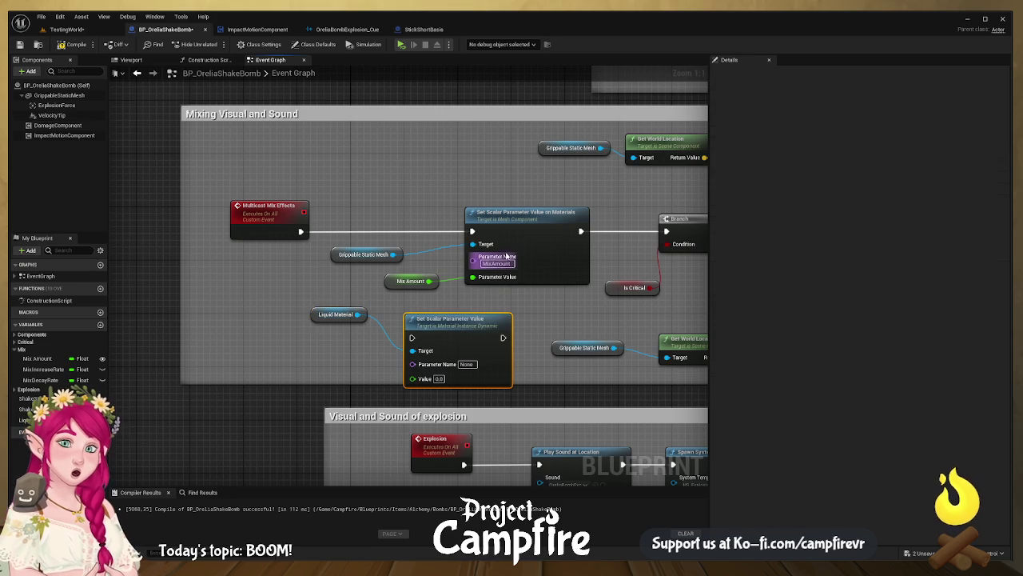
key("ctrl+c")
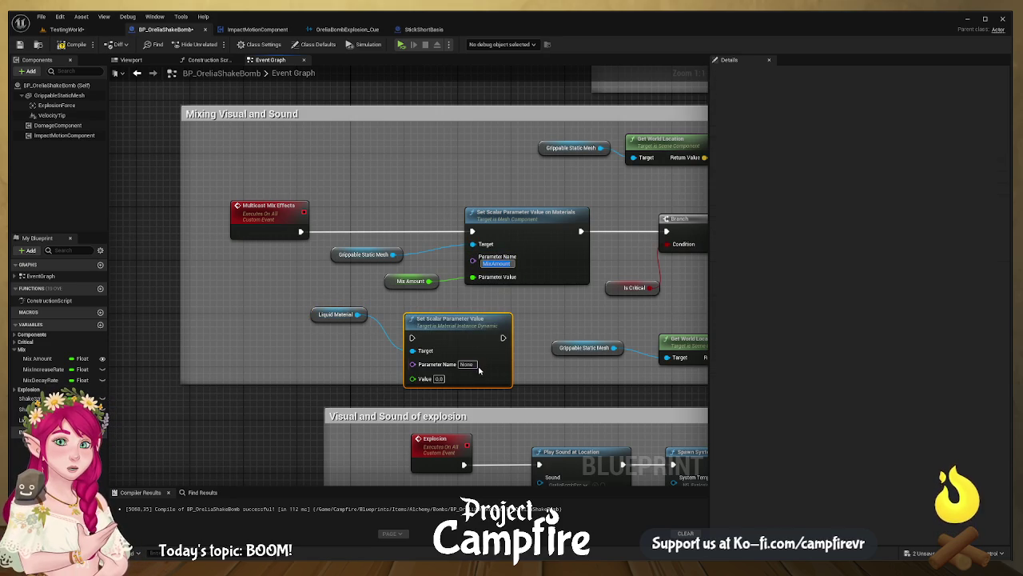
left_click(467, 364)
key("ctrl+v")
key("Return")
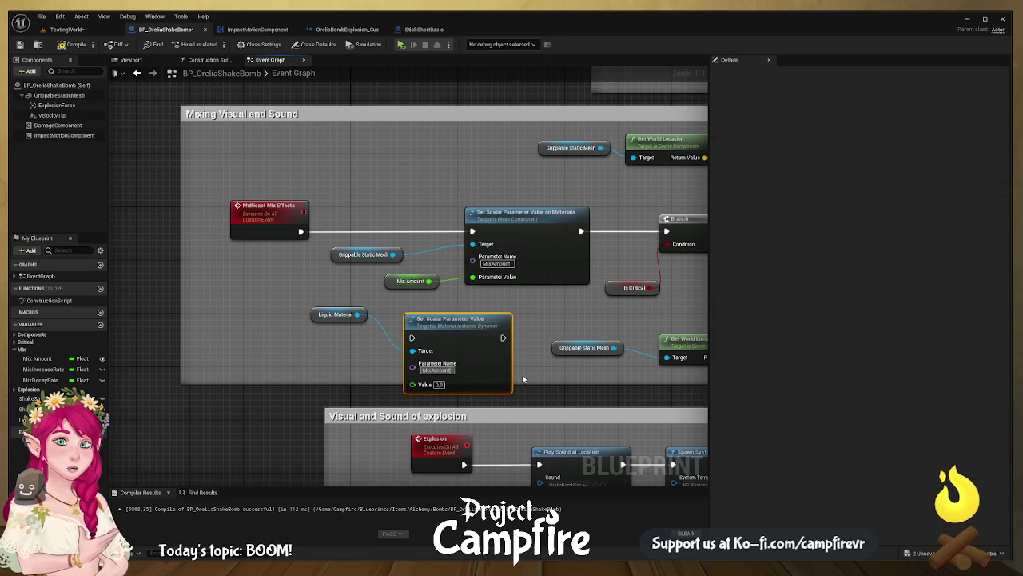
left_click(525, 381)
left_click_drag(430, 281, 413, 384)
- Replace the old mesh-based parameter node with the new one and rewire its execution
left_click(530, 218)
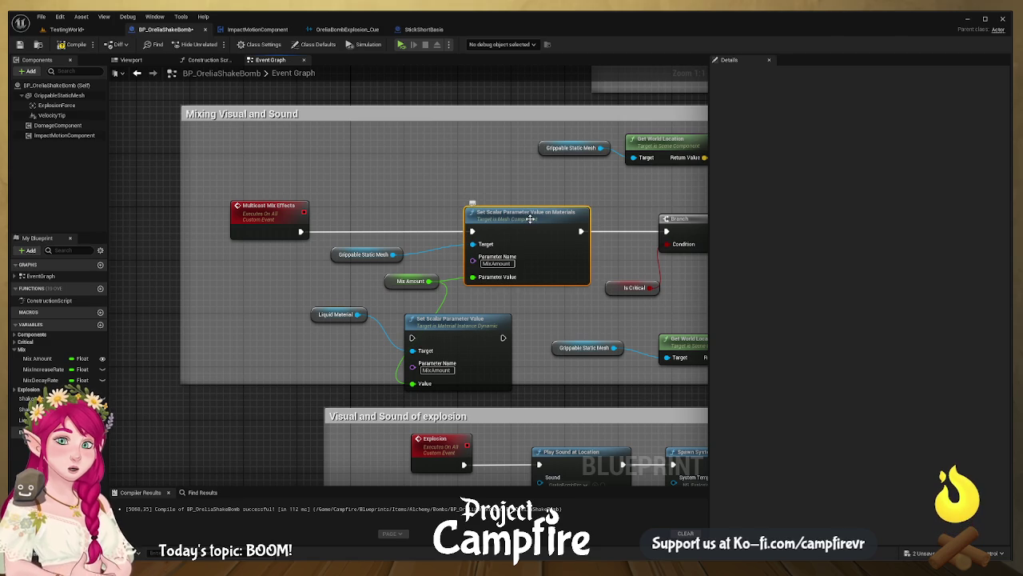
key("Delete")
left_click(364, 254)
key("Delete")
mouse_move(460, 329)
left_mouse_down()
mouse_move(491, 228)
mouse_move(507, 215)
left_mouse_up()
left_click_drag(301, 232, 458, 225)
left_click_drag(550, 224, 666, 231)
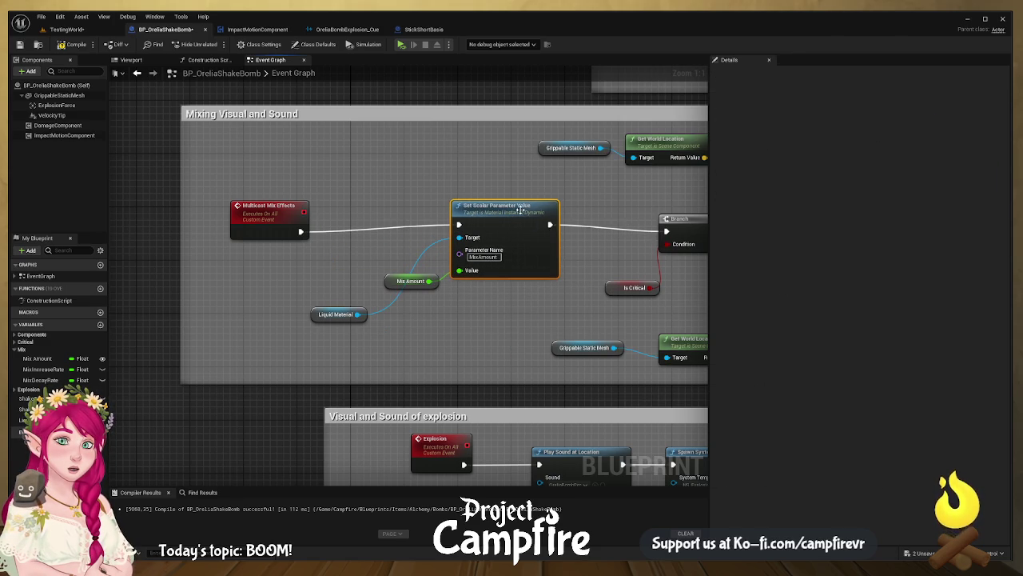
left_click_drag(518, 211, 520, 225)
left_click_drag(345, 313, 299, 259)
left_click_drag(518, 226, 505, 213)
left_click_drag(390, 281, 282, 295)
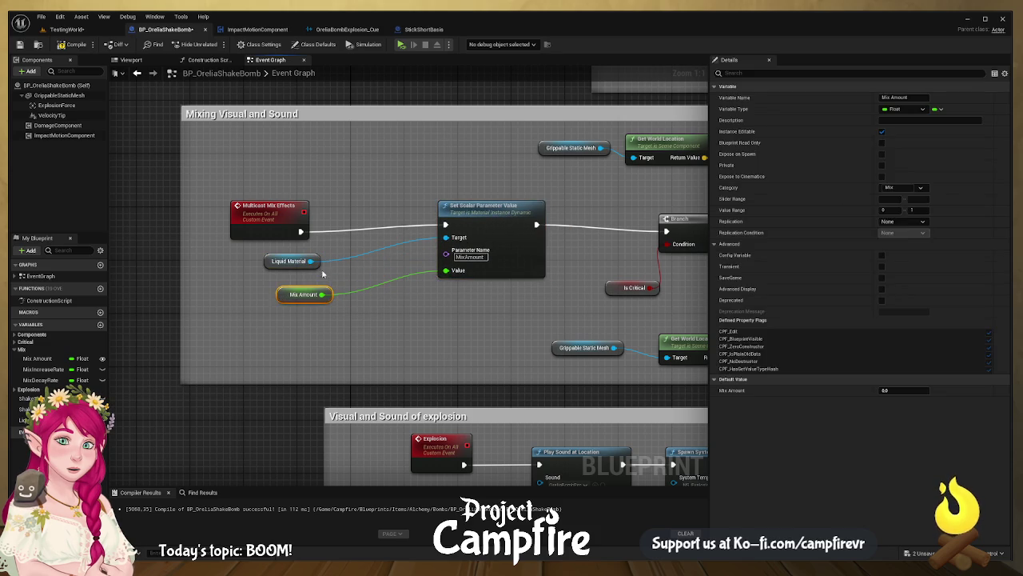
left_click_drag(503, 211, 368, 226)
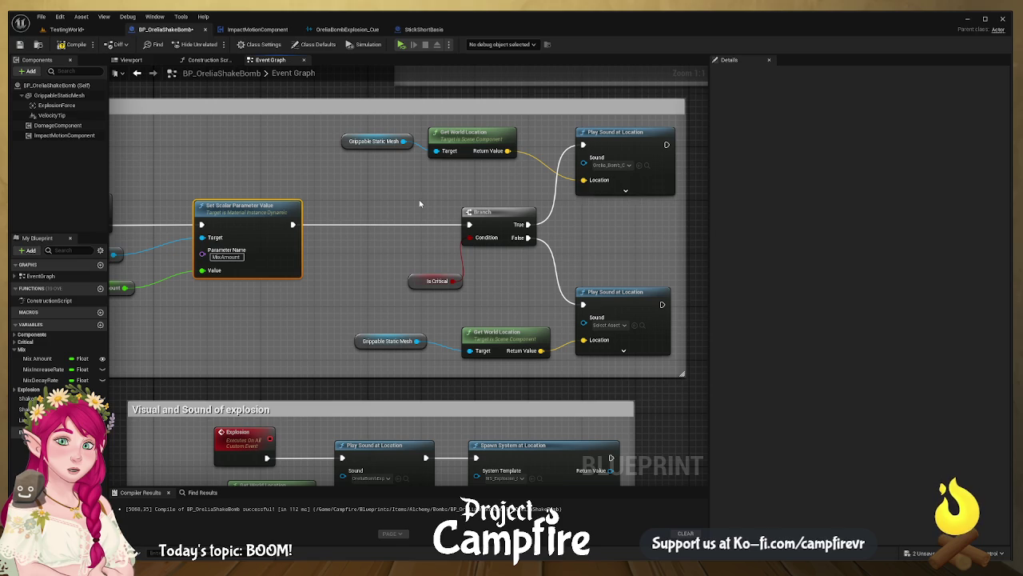
- Compile the blueprint, tidy the Branch and Is Critical nodes, and switch to TestingWorld
mouse_move(405, 202)
left_mouse_down()
mouse_move(495, 221)
mouse_move(399, 215)
mouse_move(518, 220)
left_mouse_up()
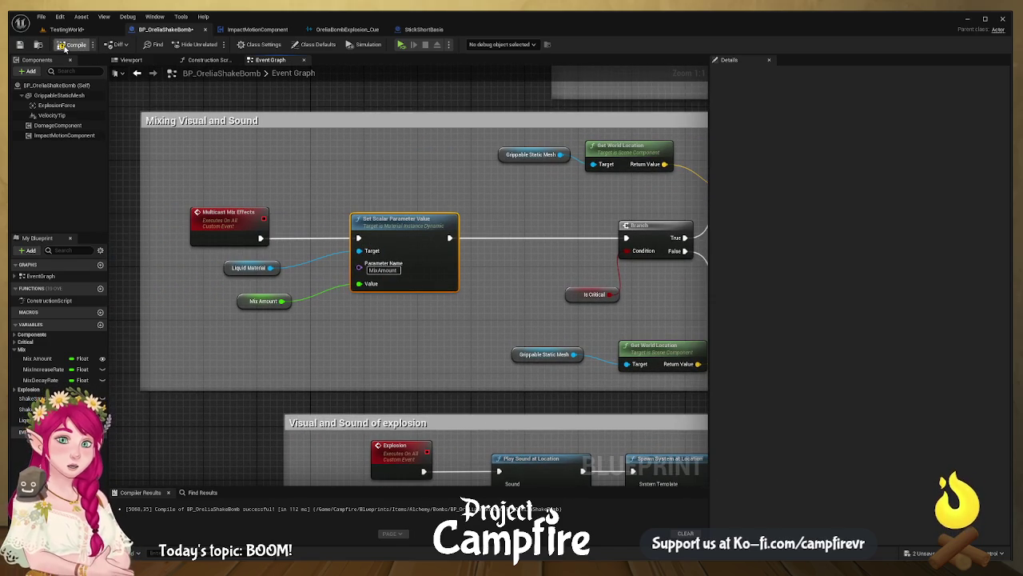
left_click(62, 46)
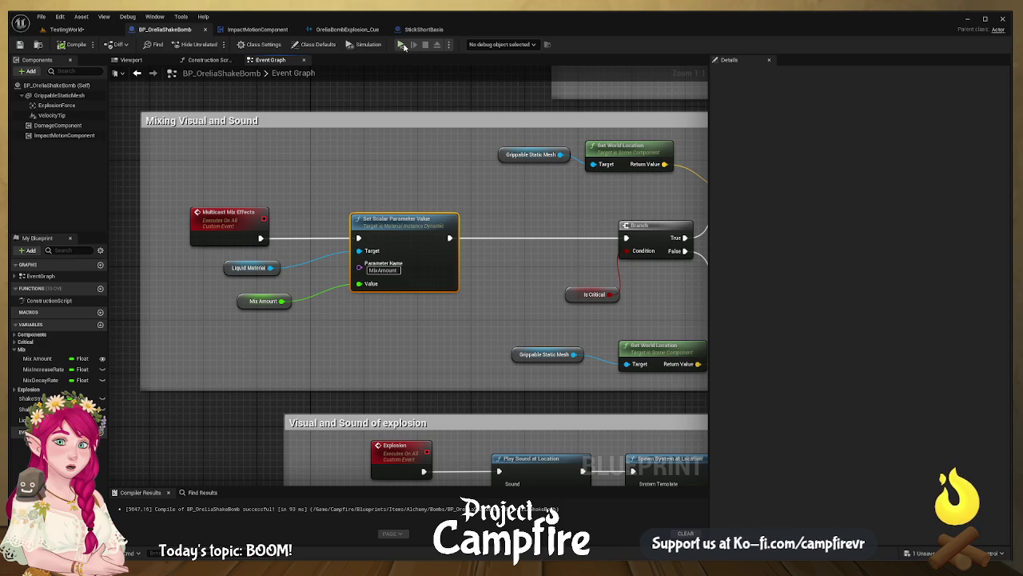
left_click_drag(519, 238, 329, 223)
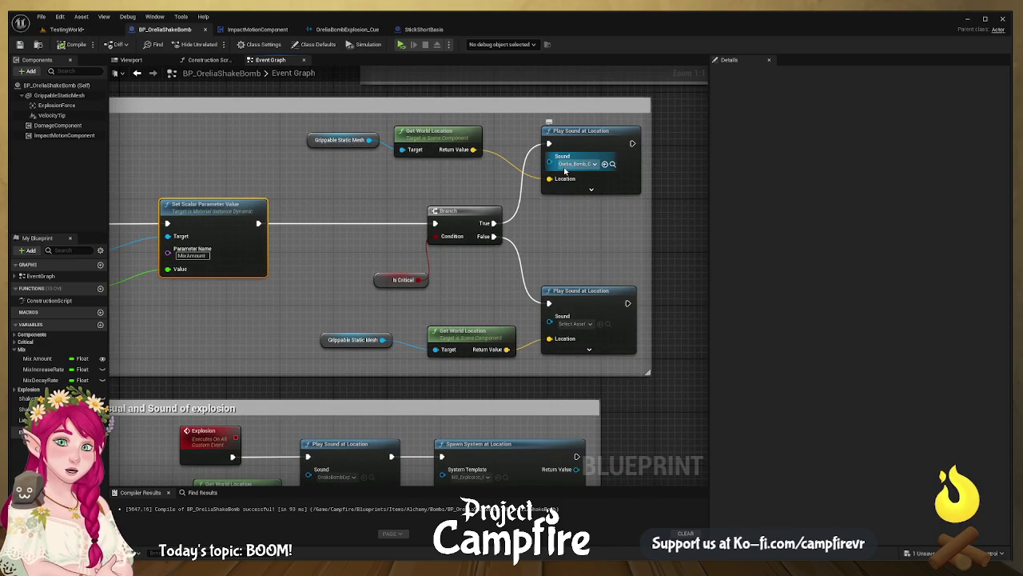
left_click_drag(390, 279, 310, 281)
left_click_drag(460, 216, 409, 217)
left_click_drag(321, 280, 289, 280)
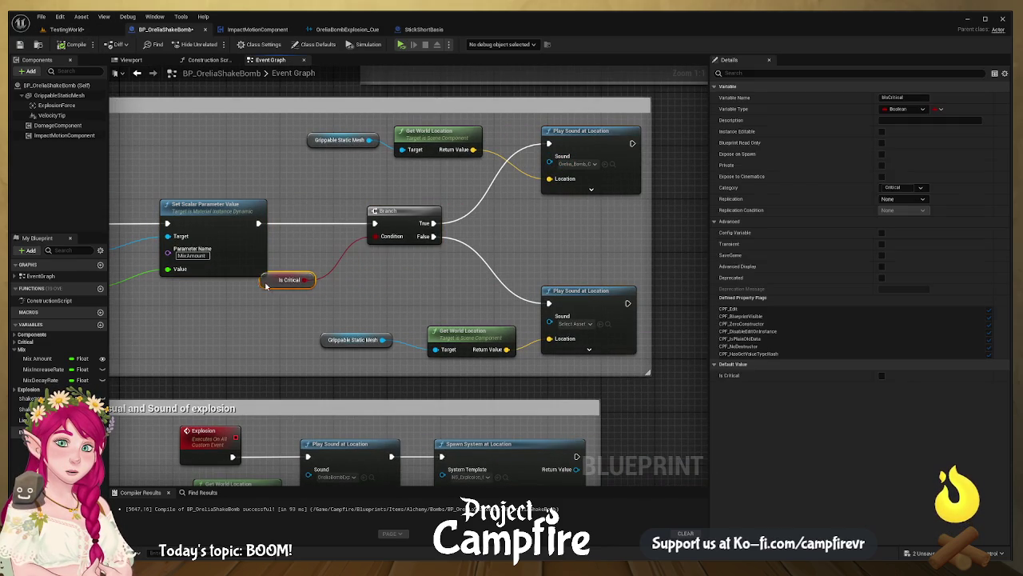
left_click_drag(132, 198, 283, 192)
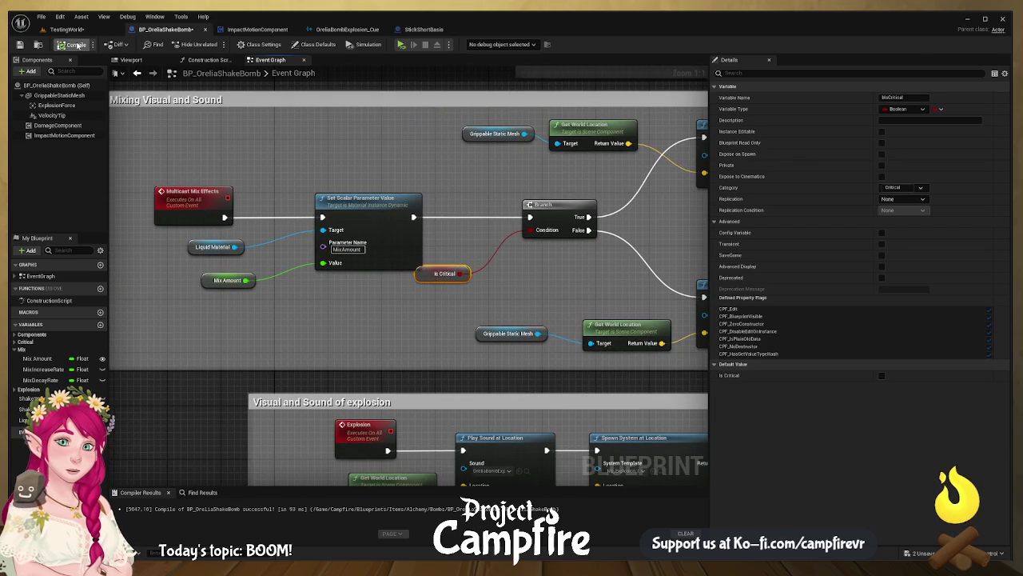
left_click(66, 29)
- Save the TestingWorld level and start a play-in-editor test of the bomb
left_click(21, 45)
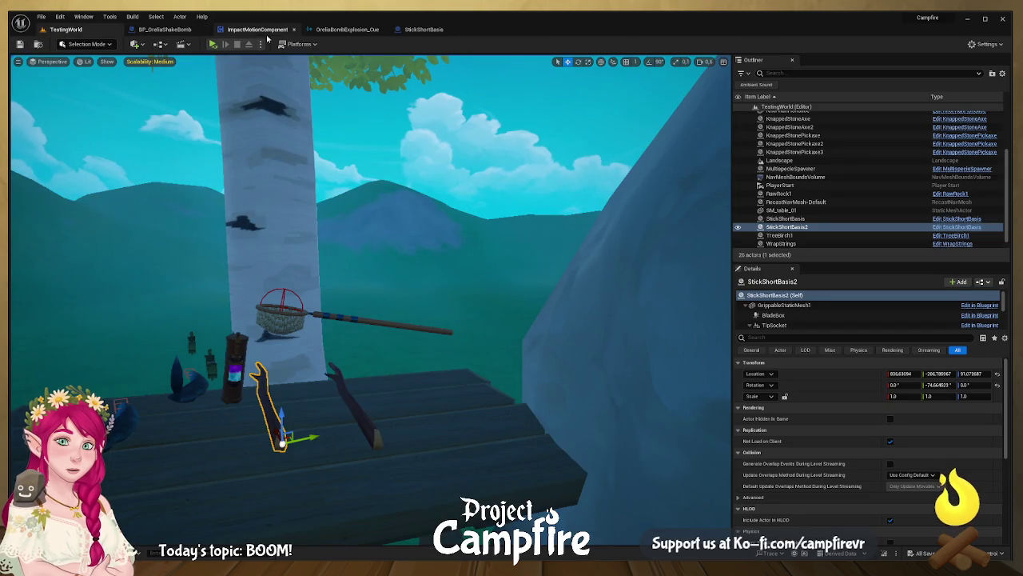
left_click(214, 45)
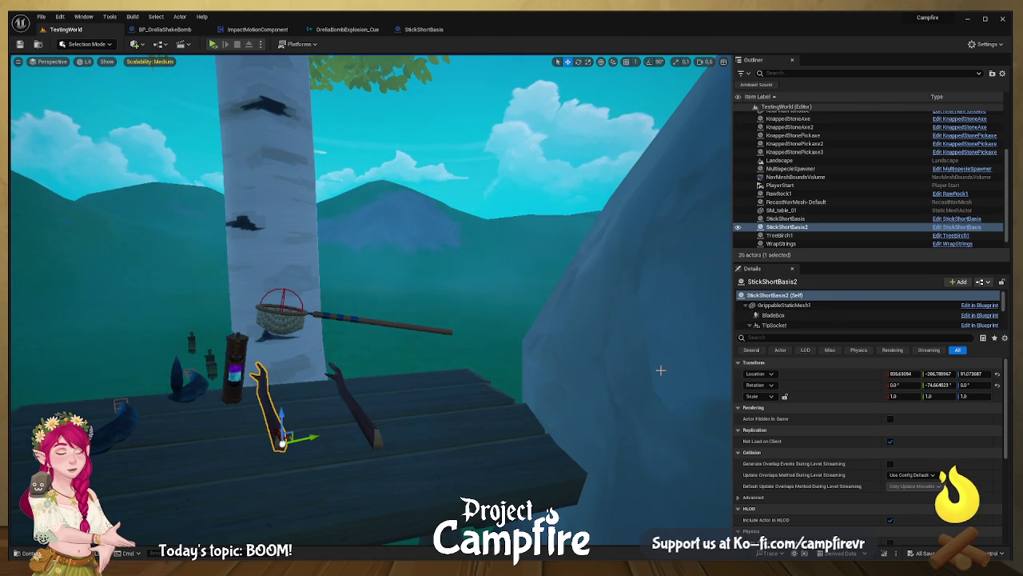
- In BP_OreliaShakeBomb, change Create Dynamic Material Instance's Element Index for the Liquid Material SET to 0
left_click(164, 30)
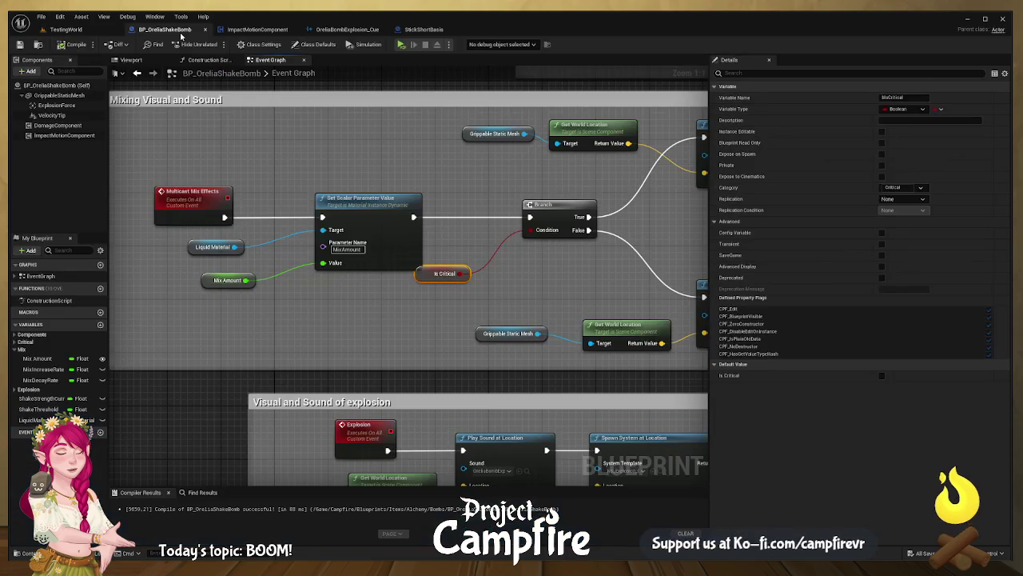
scroll(336, 275, "down", 1)
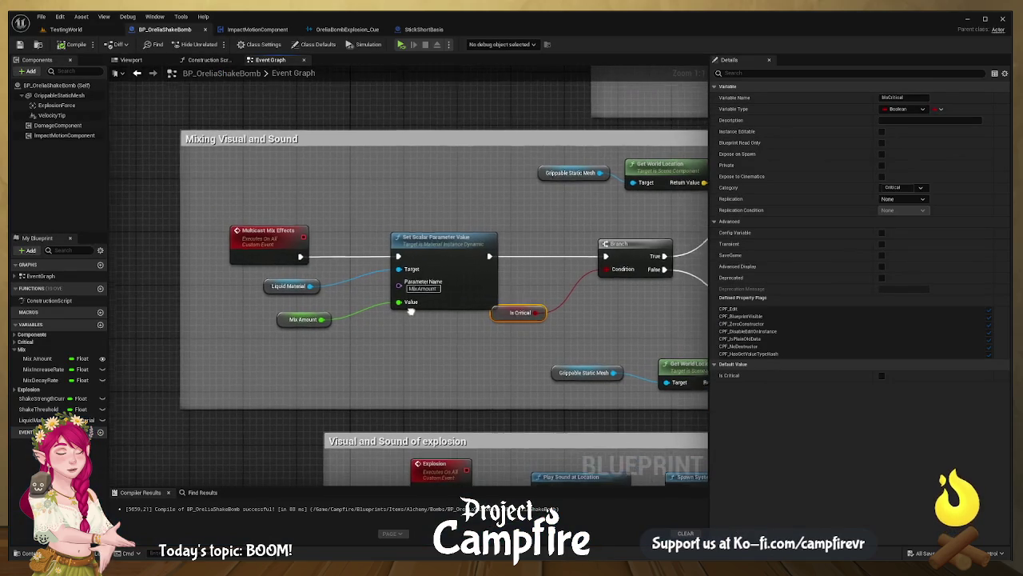
scroll(457, 207, "down", 4)
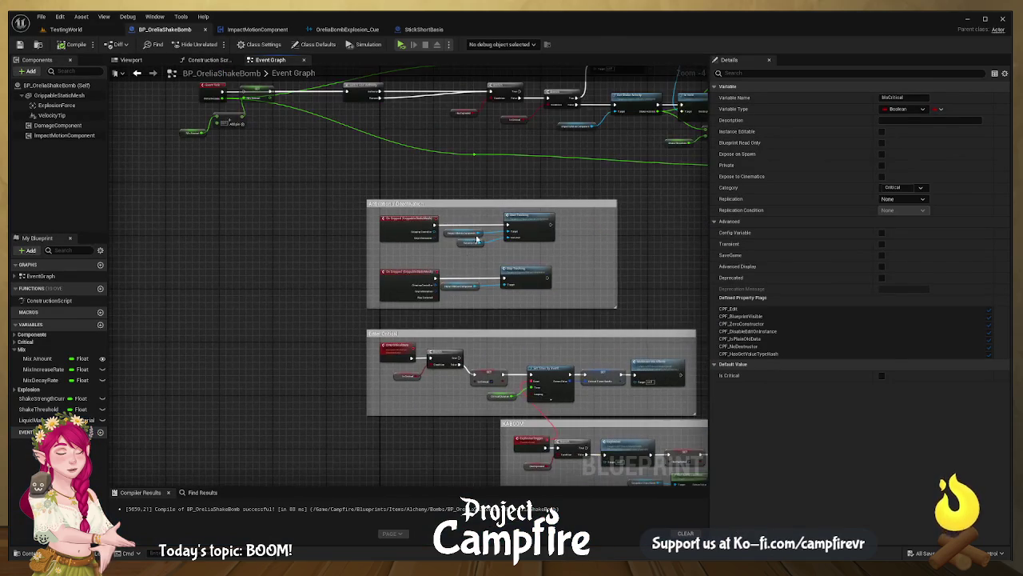
scroll(450, 160, "up", 2)
scroll(560, 256, "up", 2)
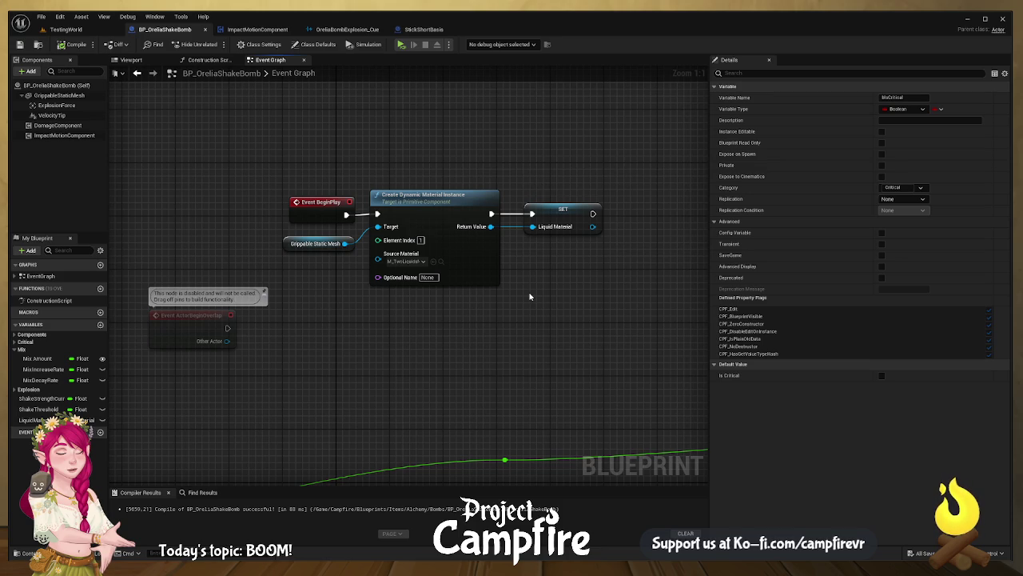
left_click(576, 213)
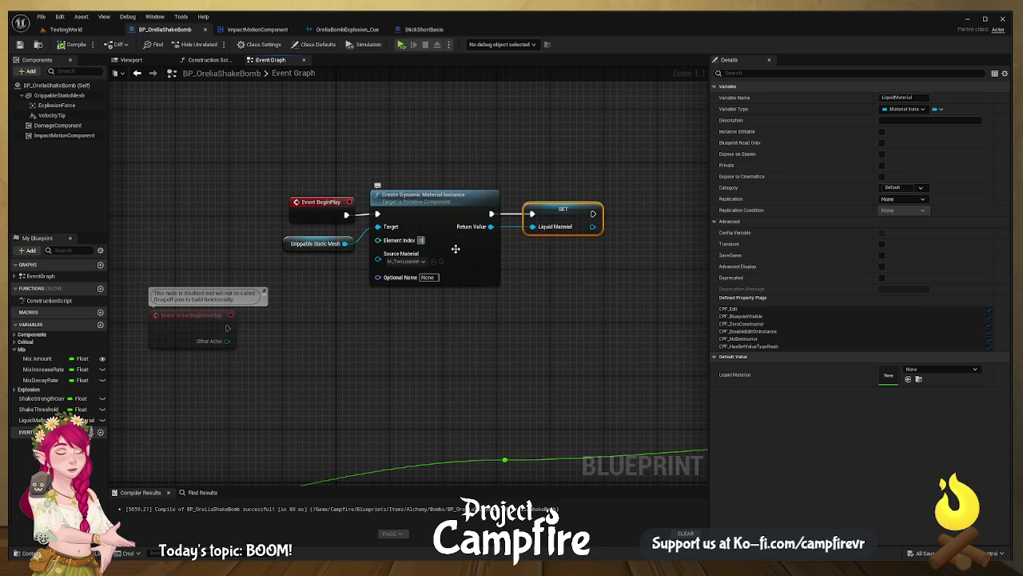
left_click(506, 315)
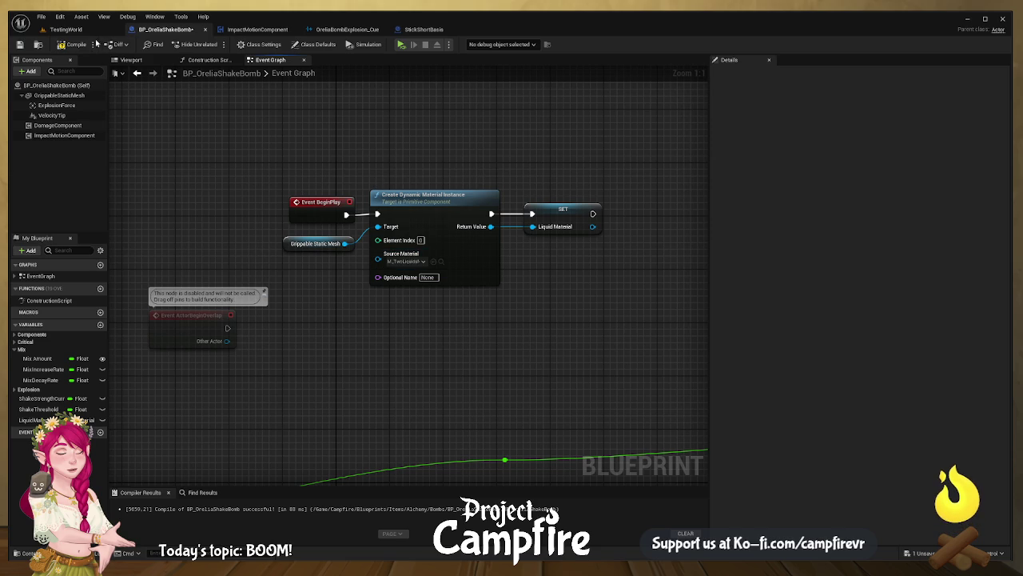
- Recompile BP_OreliaShakeBomb with the Element Index restored to 1
left_click(72, 44)
type("1")
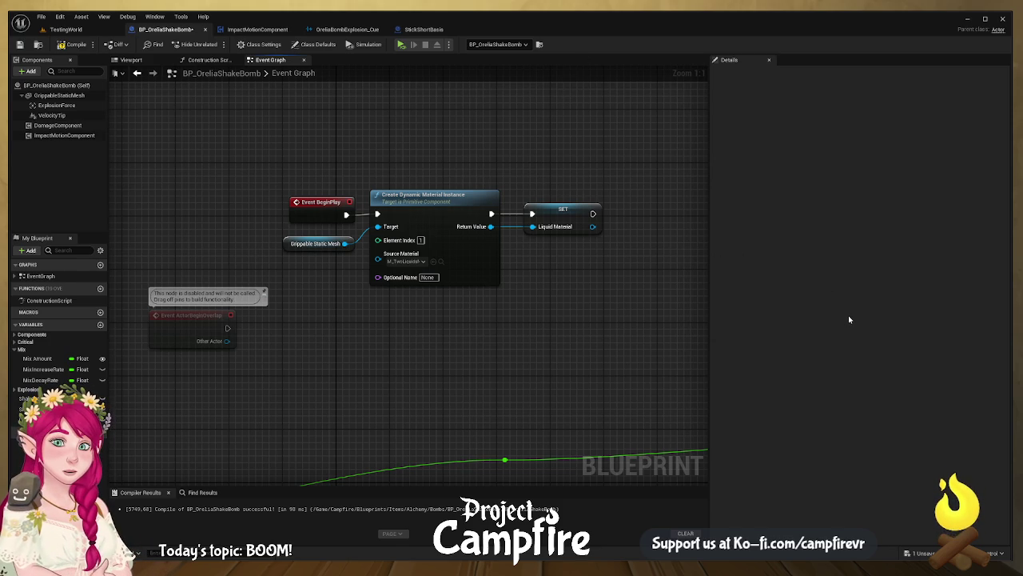
- Look over the BeginPlay material setup and other graph sections, then return to TestingWorld
left_click(574, 211)
scroll(527, 312, "down", 10)
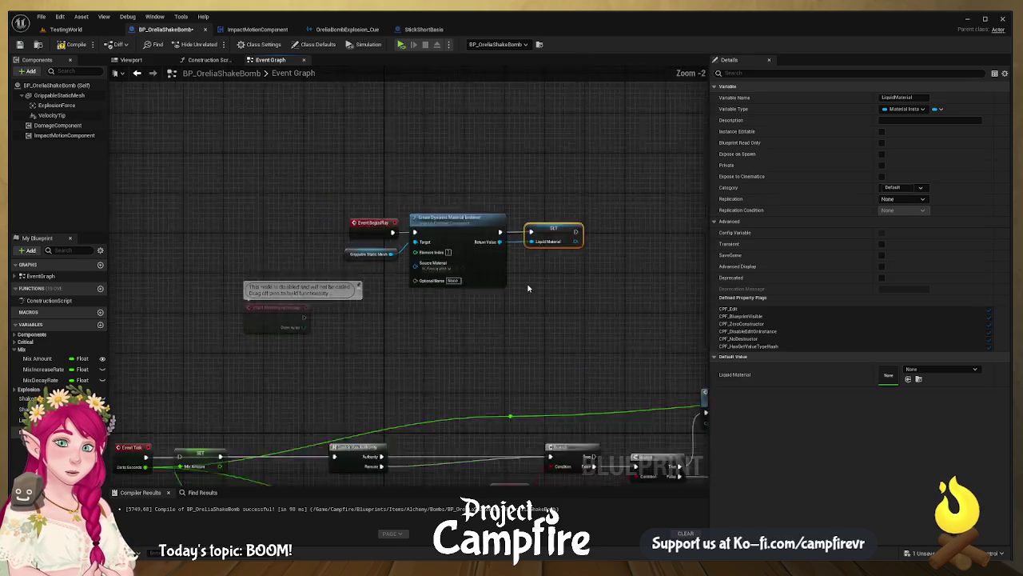
scroll(520, 326, "up", 10)
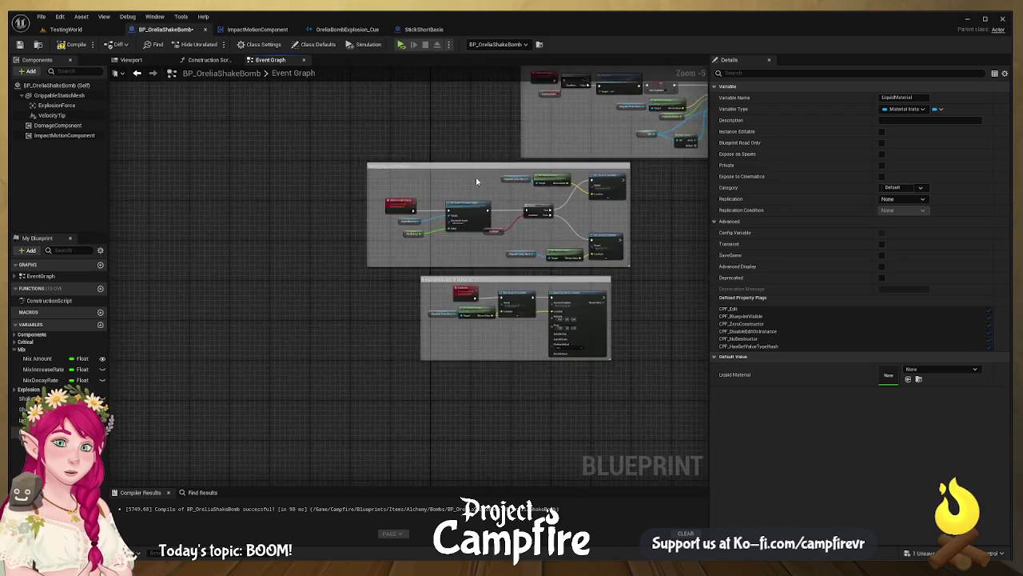
mouse_move(437, 134)
left_mouse_down()
mouse_move(406, 178)
mouse_move(391, 243)
mouse_move(419, 356)
mouse_move(433, 362)
left_mouse_up()
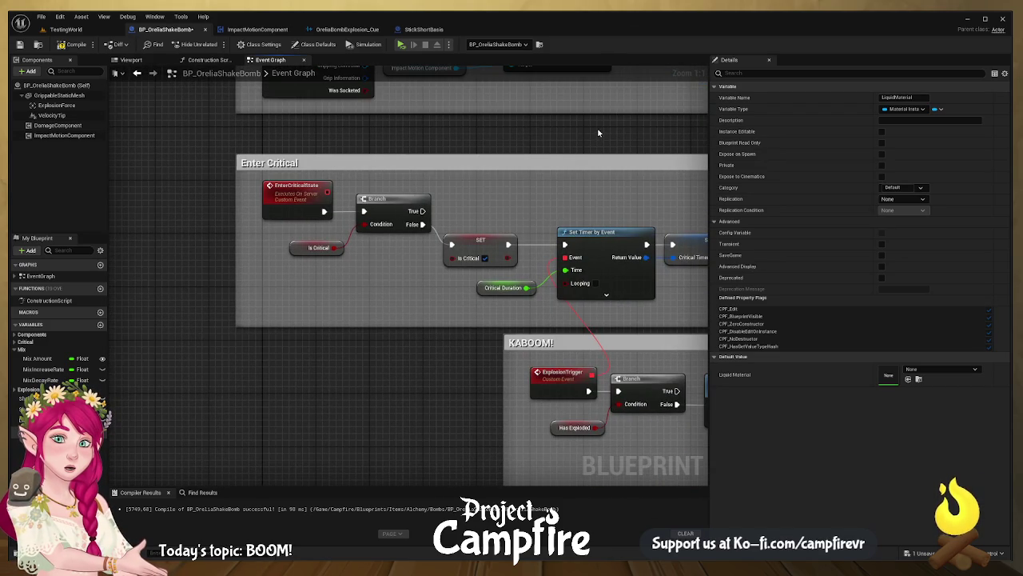
mouse_move(600, 133)
left_mouse_down()
mouse_move(455, 273)
mouse_move(569, 299)
left_mouse_up()
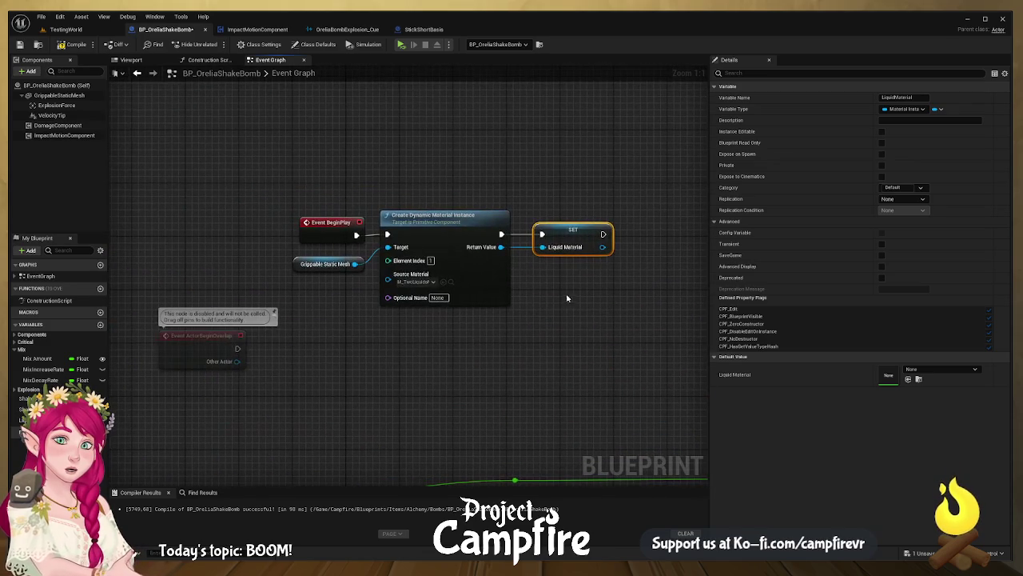
left_click(428, 223)
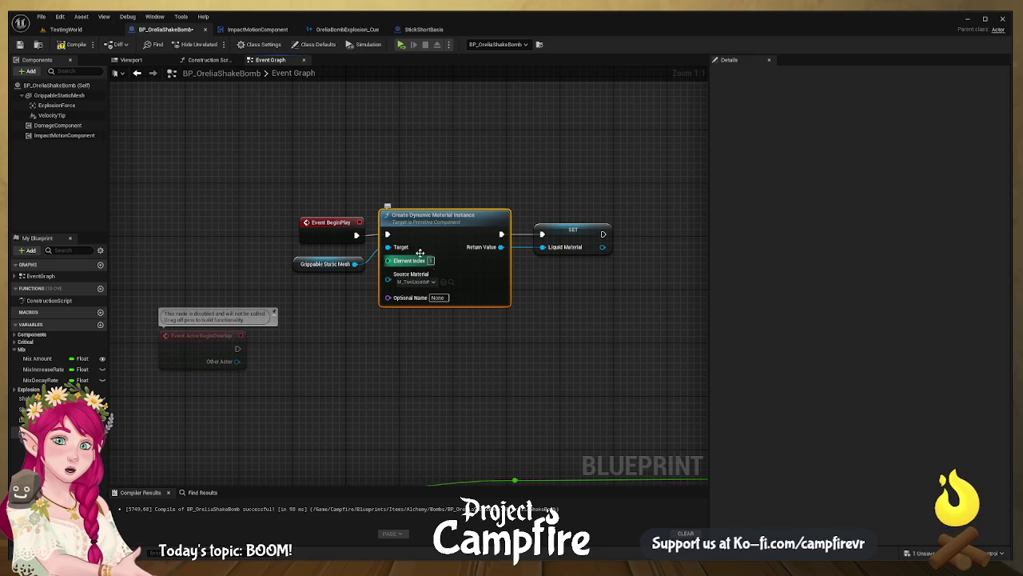
left_click(67, 30)
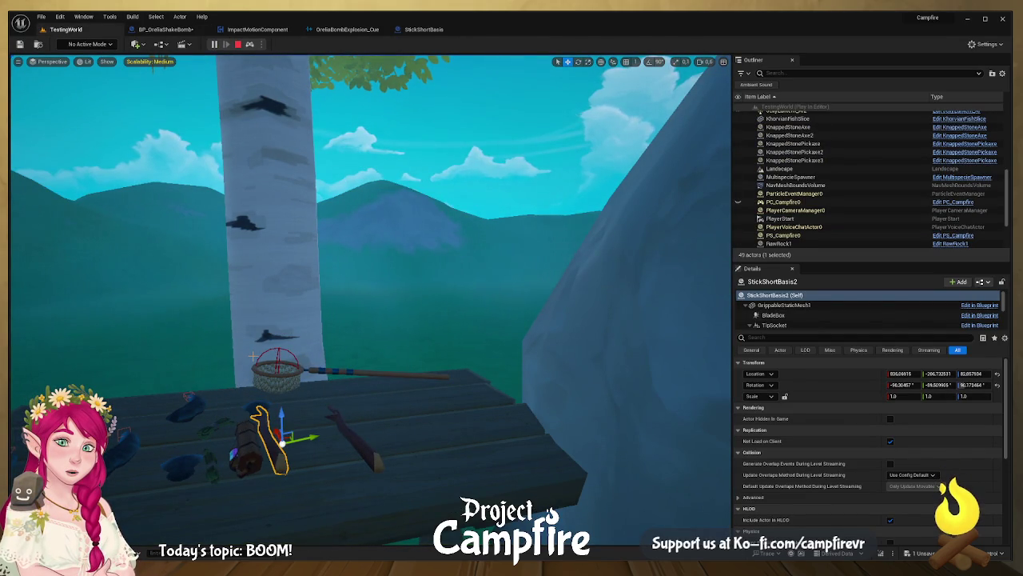
- Stop the play test, save BP_OreliaShakeBomb, and inspect the GrippableStaticMesh component's properties
left_click(238, 45)
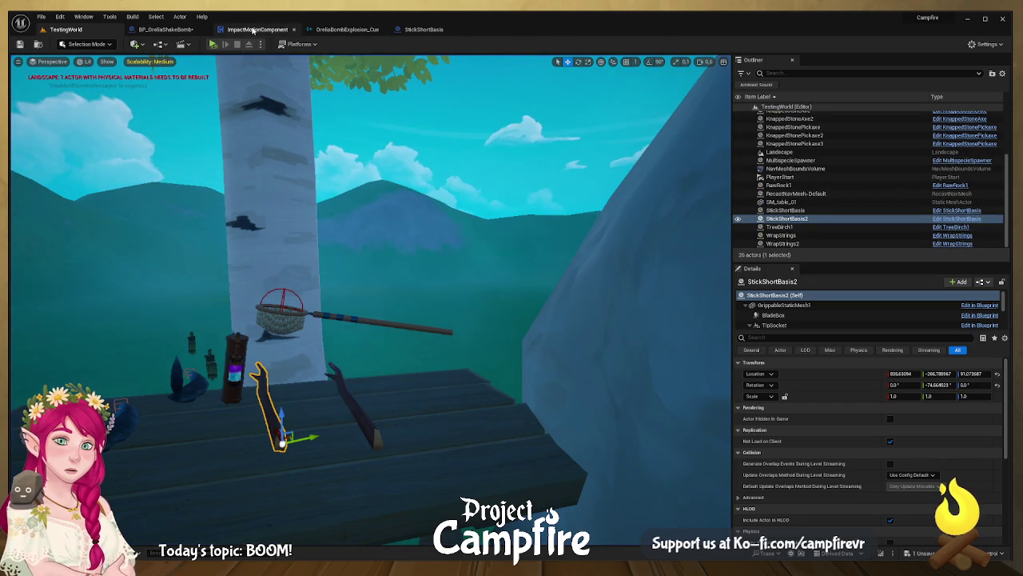
left_click(196, 30)
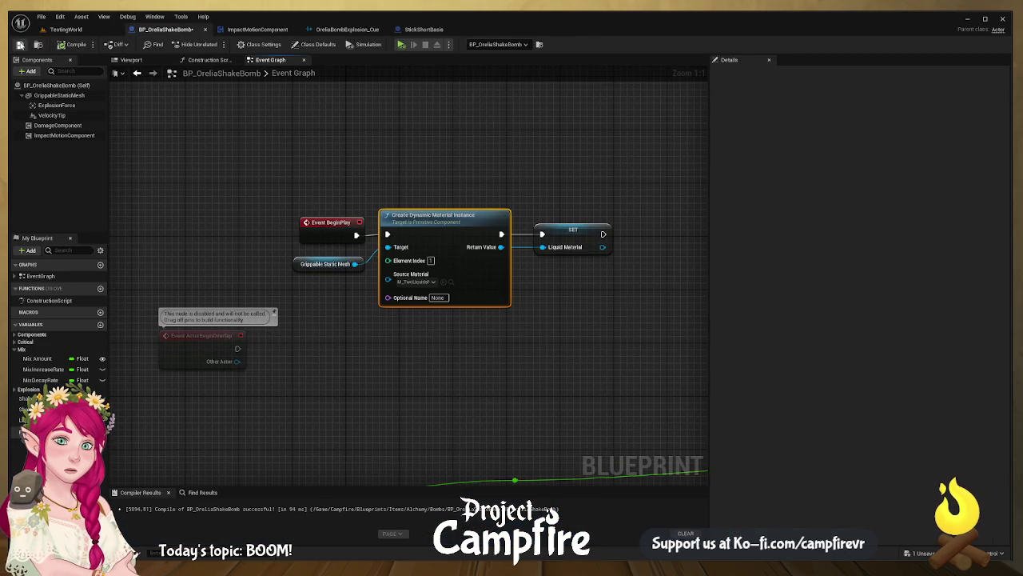
left_click(20, 45)
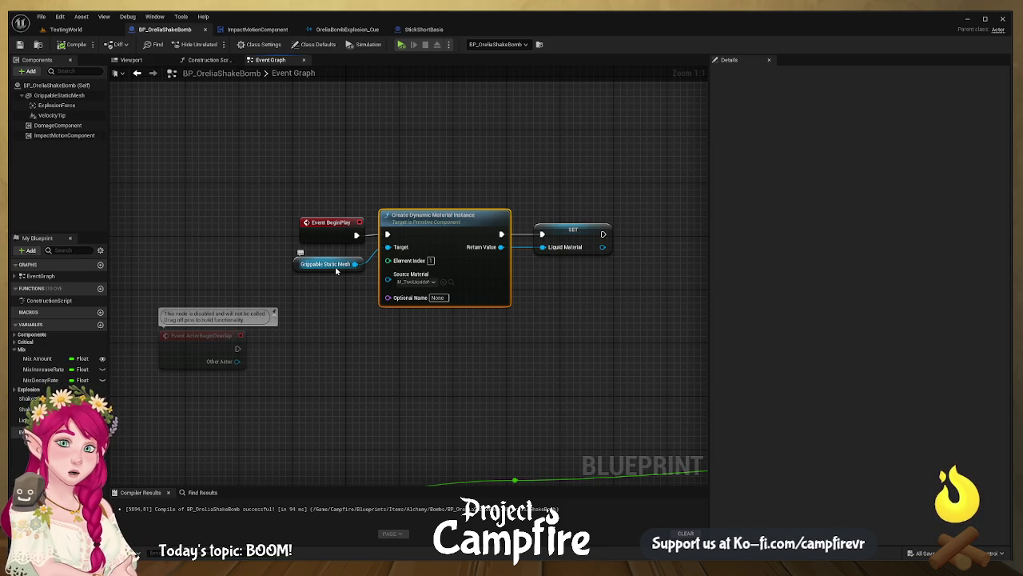
left_click(311, 300)
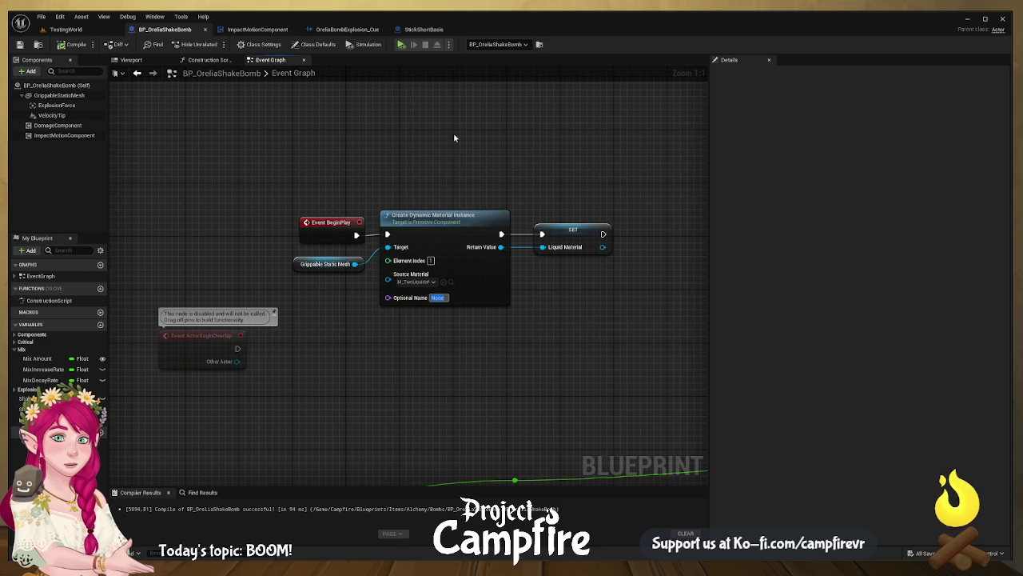
left_click(66, 97)
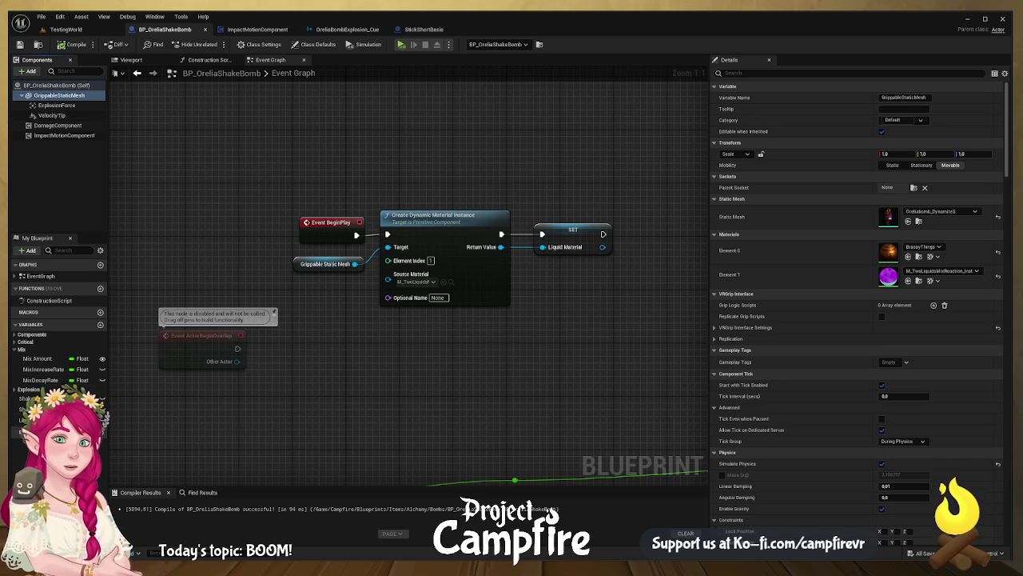
left_click_drag(263, 176, 615, 296)
left_click(629, 315)
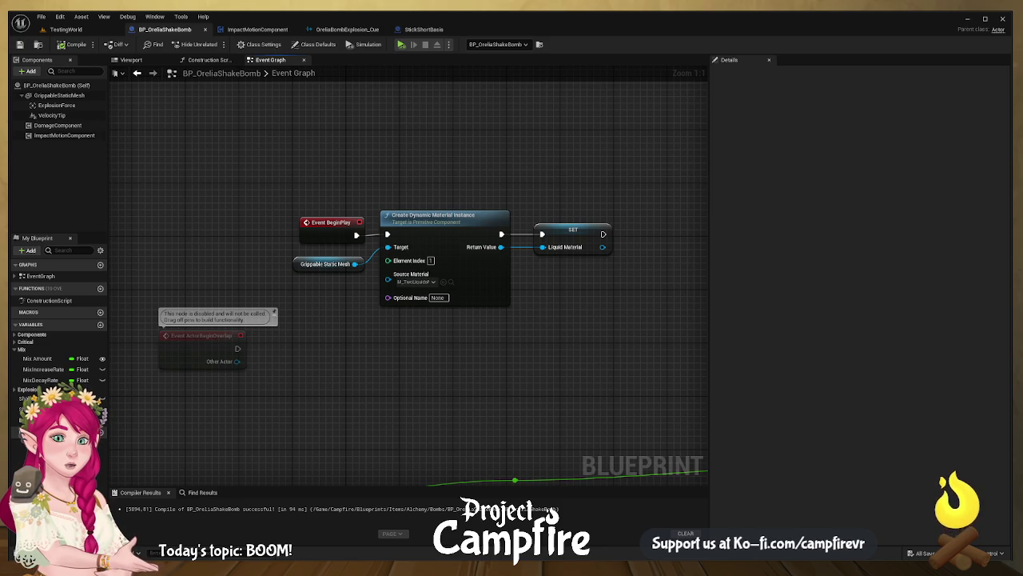
- Insert an Is Valid check on Liquid Material before Set Scalar Parameter Value
scroll(581, 220, "down", 2)
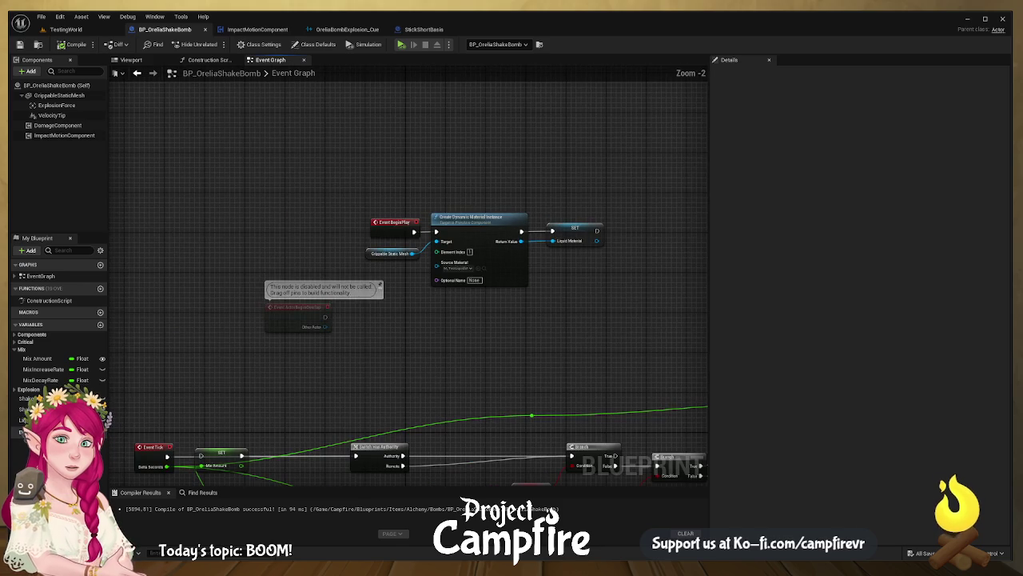
mouse_move(459, 319)
left_mouse_down()
mouse_move(448, 129)
mouse_move(401, 117)
left_mouse_up()
scroll(402, 117, "up", 2)
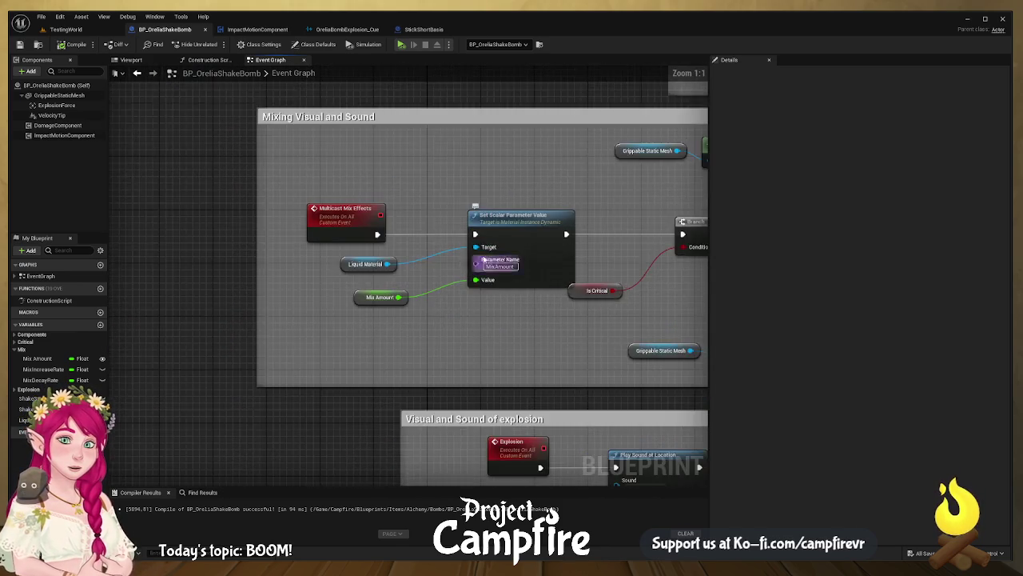
left_click_drag(449, 290, 467, 266)
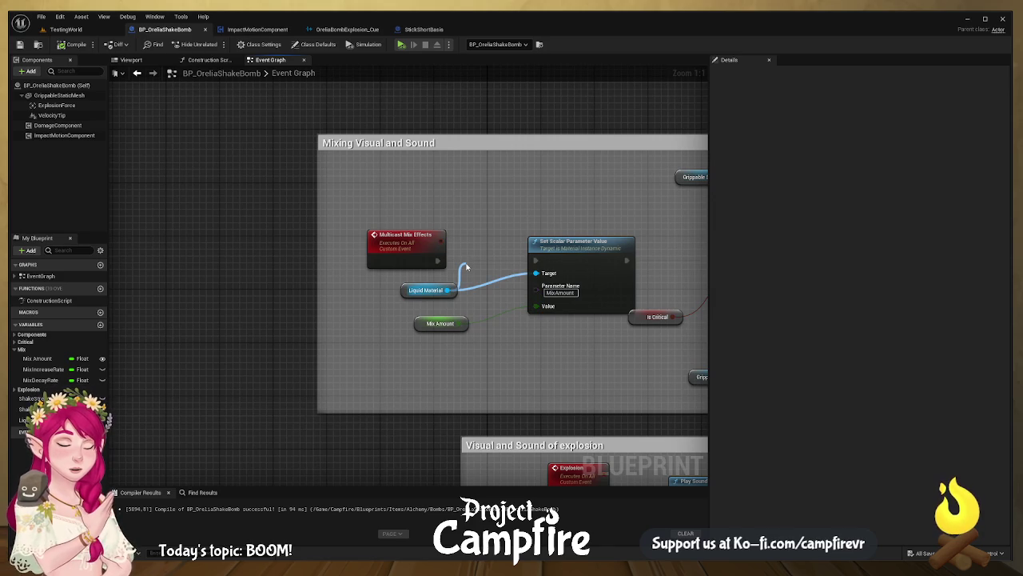
left_click_drag(467, 266, 467, 267)
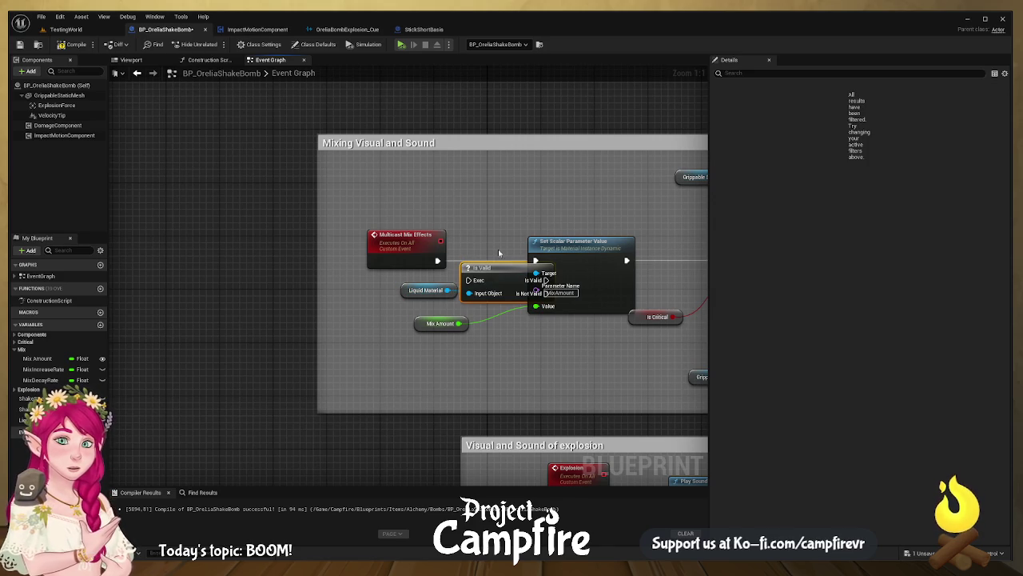
left_click_drag(413, 242, 373, 242)
mouse_move(482, 268)
left_mouse_down()
mouse_move(449, 249)
mouse_move(435, 260)
left_mouse_up()
left_click_drag(513, 260, 536, 260)
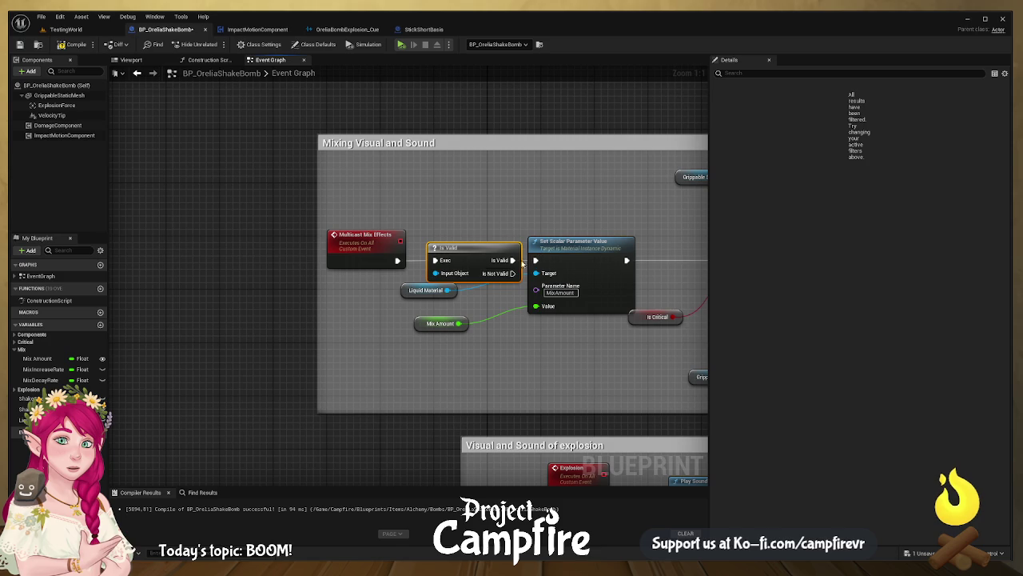
mouse_move(430, 289)
left_mouse_down()
mouse_move(410, 302)
mouse_move(322, 255)
left_mouse_up()
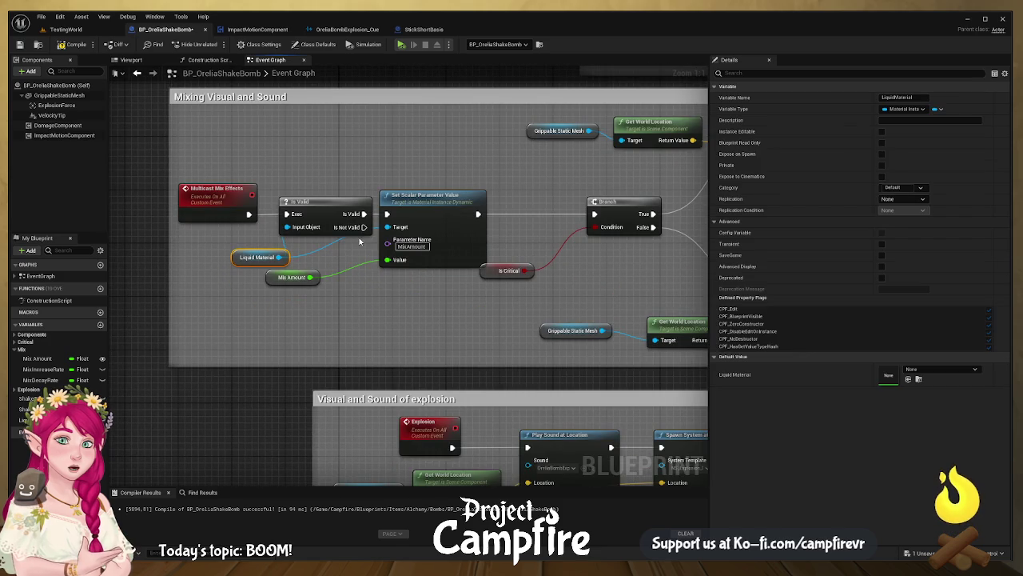
- Shift the nodes left, add a Print String of Mix Amount, then compile and save
mouse_move(364, 227)
left_mouse_down()
mouse_move(592, 214)
mouse_move(480, 224)
mouse_move(605, 226)
left_mouse_up()
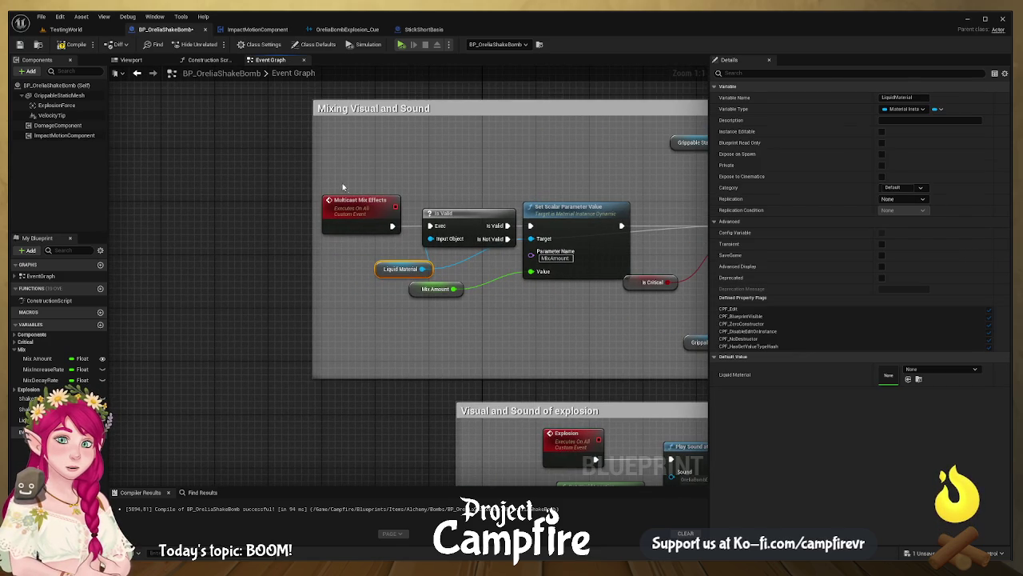
mouse_move(311, 181)
left_mouse_down()
mouse_move(414, 237)
mouse_move(444, 267)
left_mouse_up()
mouse_move(475, 229)
left_mouse_down()
mouse_move(341, 230)
mouse_move(459, 208)
left_mouse_up()
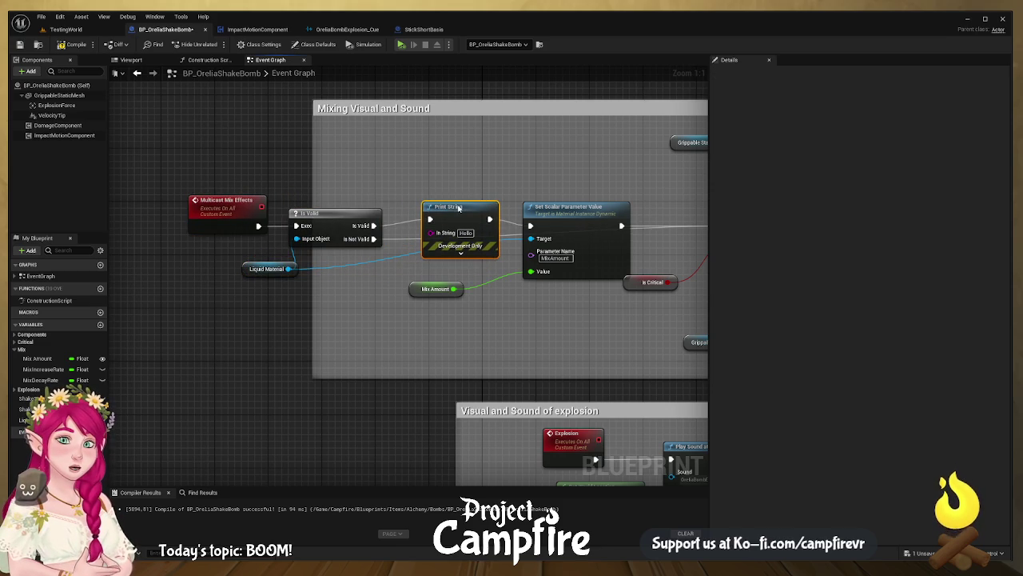
left_click_drag(453, 289, 424, 232)
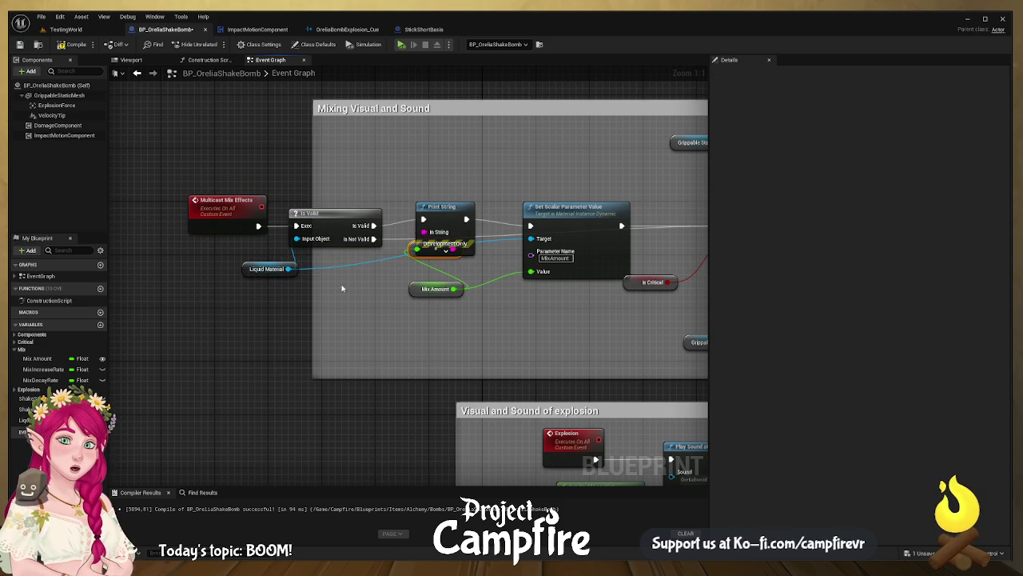
left_click(73, 45)
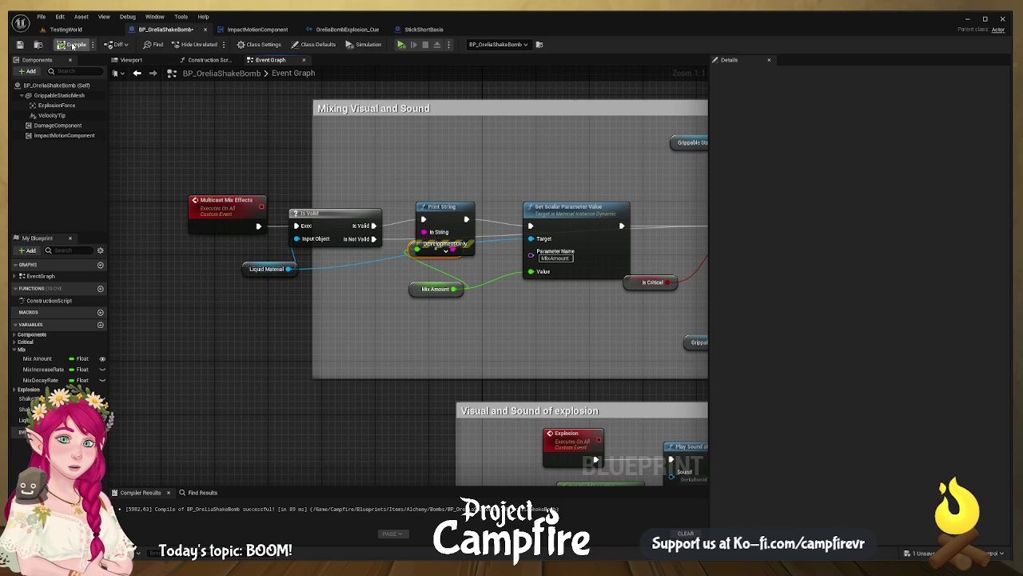
left_click(20, 45)
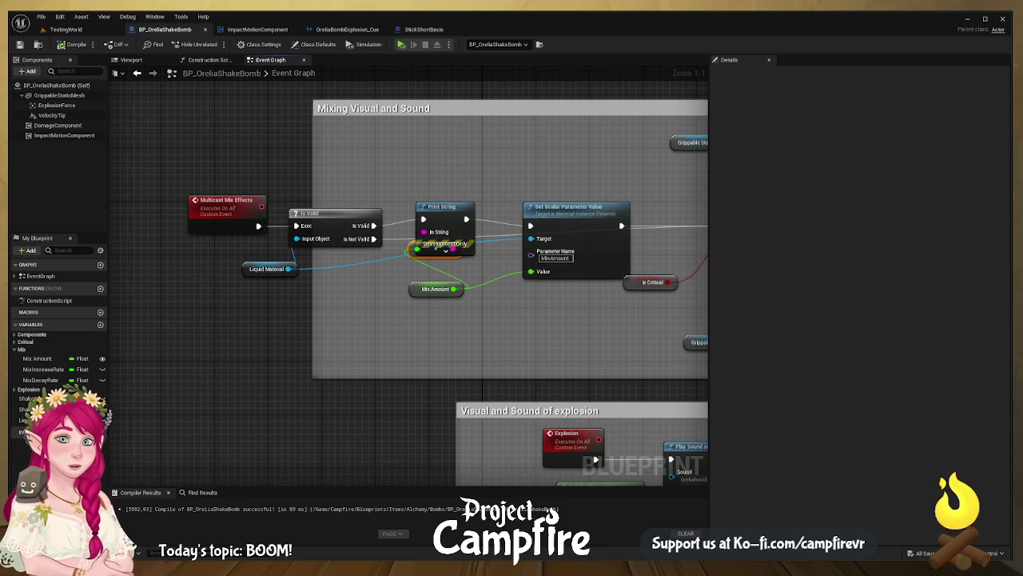
- Start a new play-in-editor test of the TestingWorld level
scroll(389, 171, "down", 6)
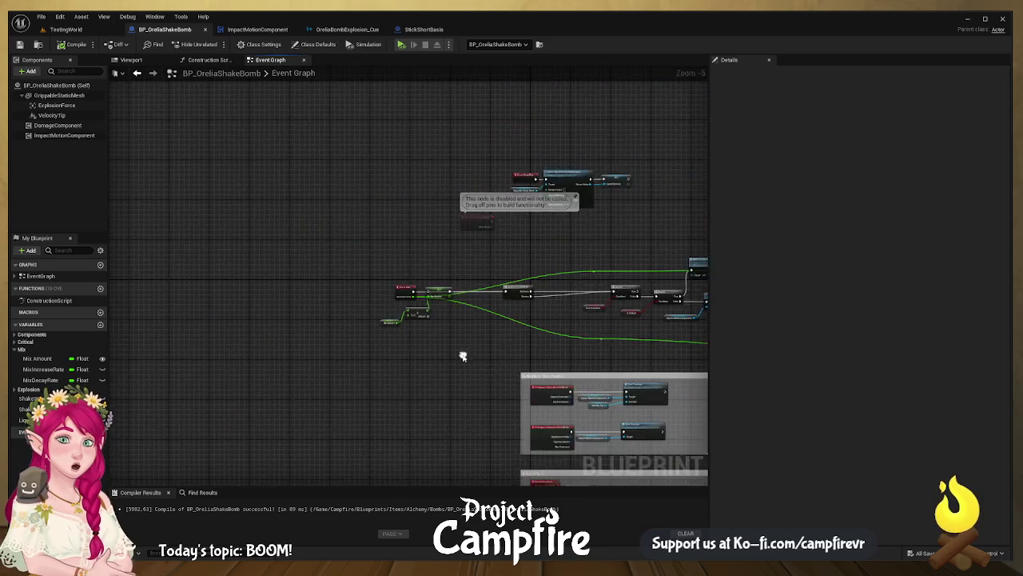
scroll(452, 340, "up", 6)
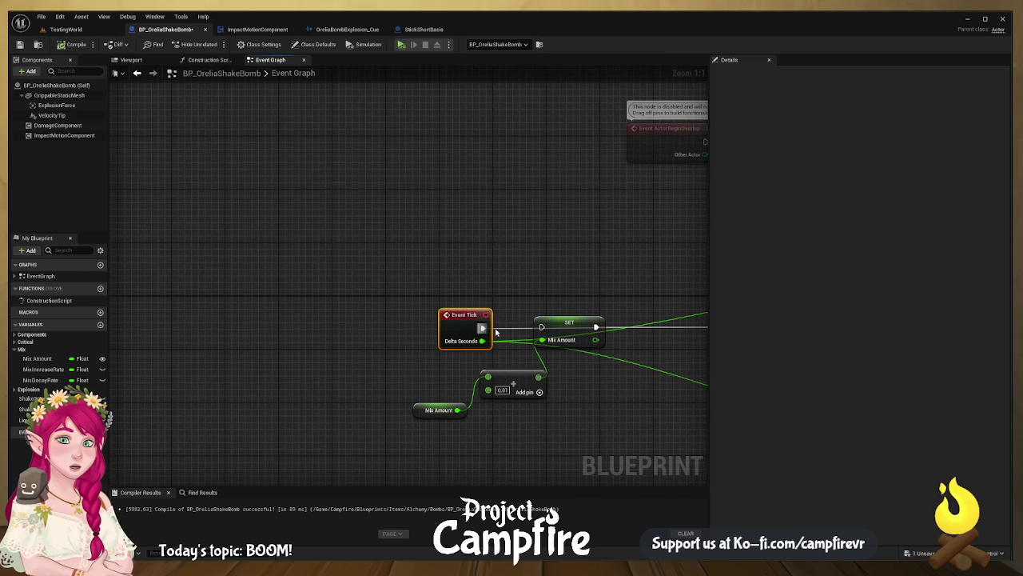
mouse_move(495, 330)
left_mouse_down()
mouse_move(335, 327)
mouse_move(483, 326)
left_mouse_up()
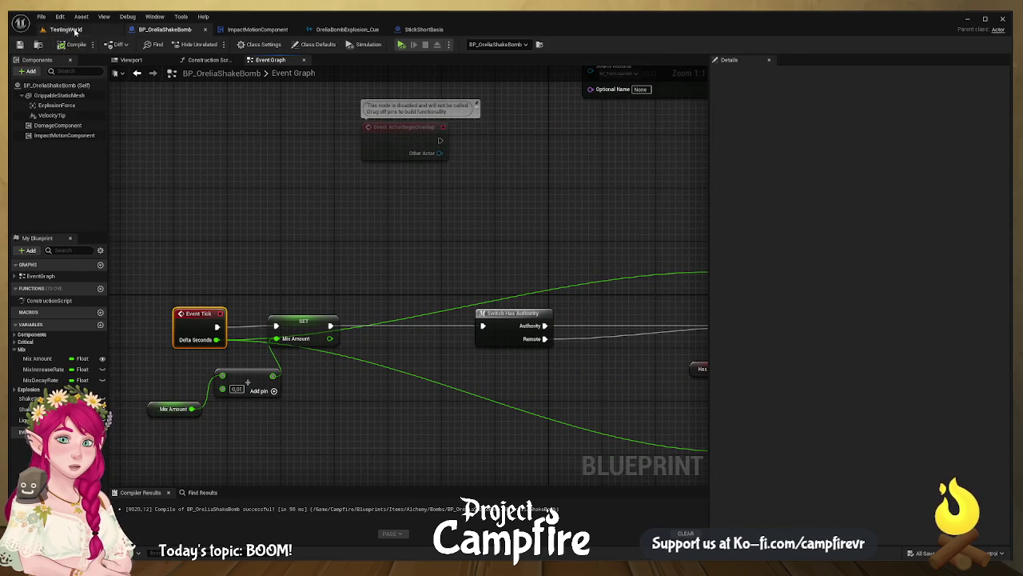
left_click(66, 29)
left_click(213, 44)
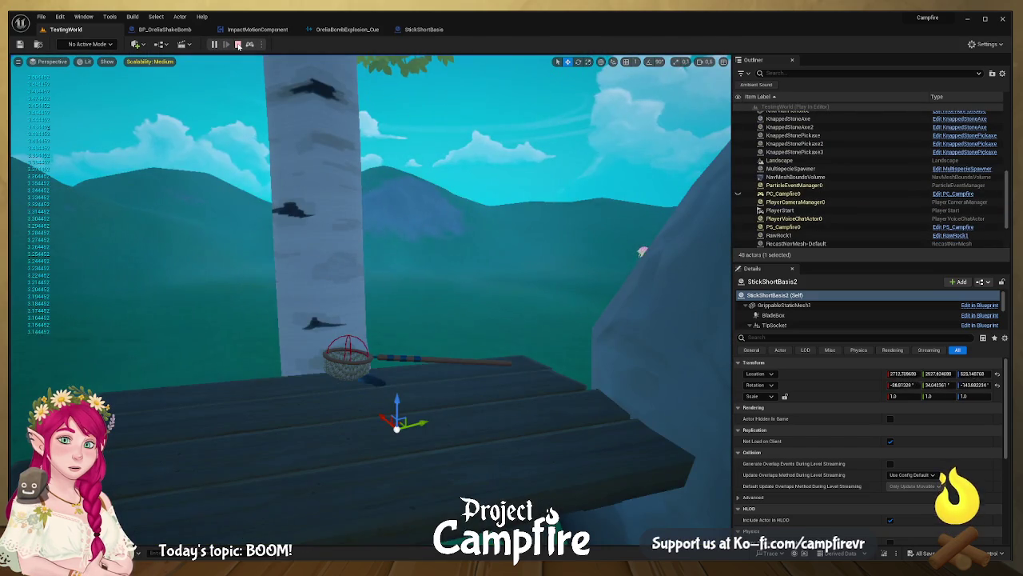
- Stop the play test and go back to BP_OreliaShakeBomb's Event Graph
left_click(238, 45)
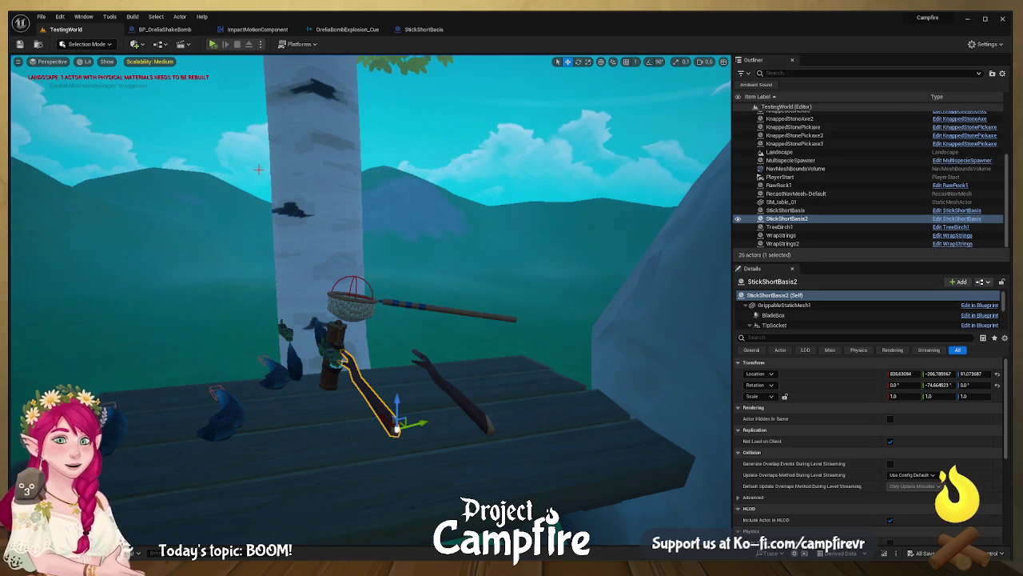
left_click(178, 31)
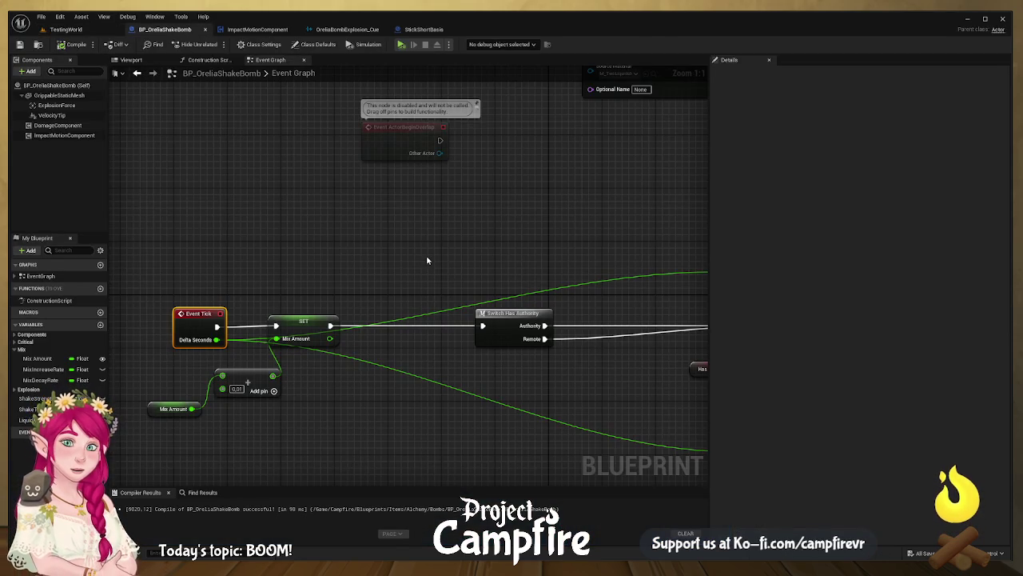
- Run another play test of the shake bomb and exit it with Escape
scroll(399, 246, "down", 2)
mouse_move(399, 245)
left_mouse_down()
mouse_move(376, 88)
mouse_move(363, 239)
left_mouse_up()
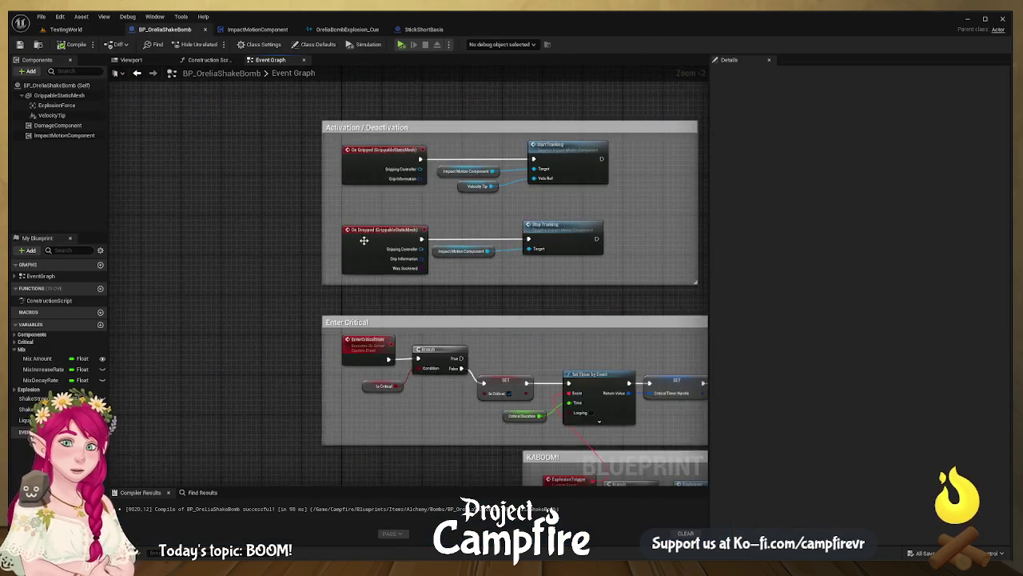
scroll(364, 240, "down", 4)
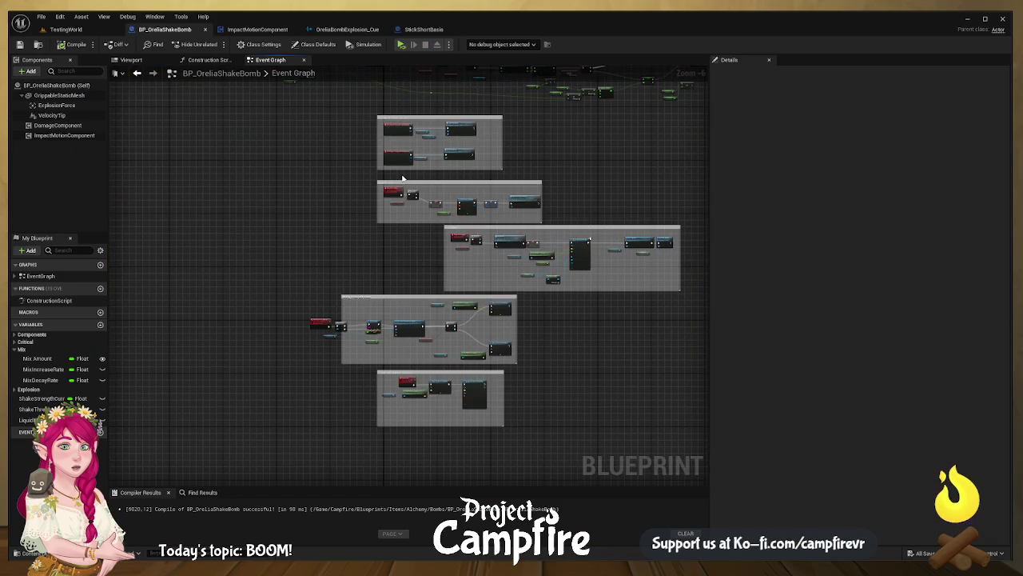
left_click(401, 44)
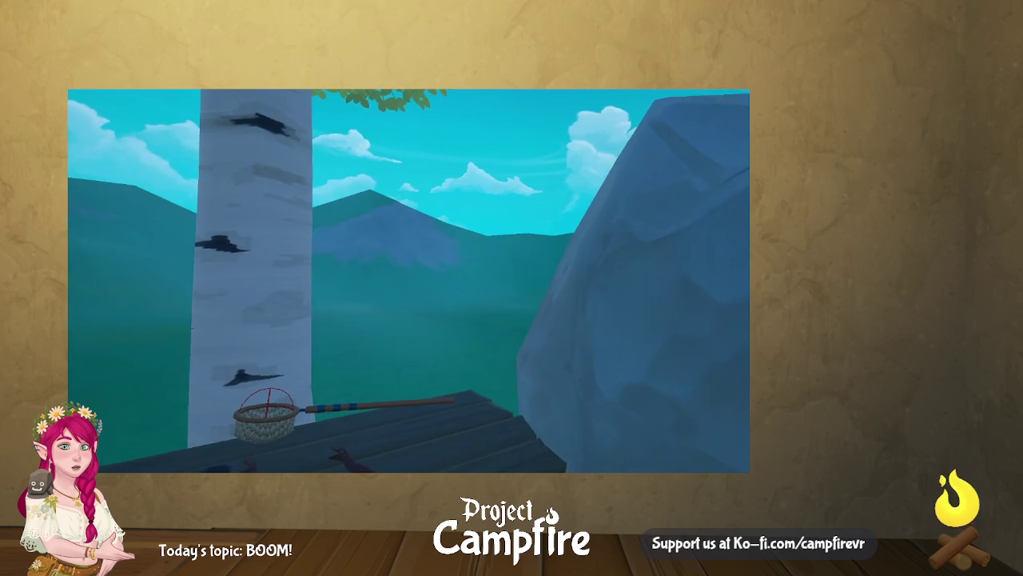
key("Escape")
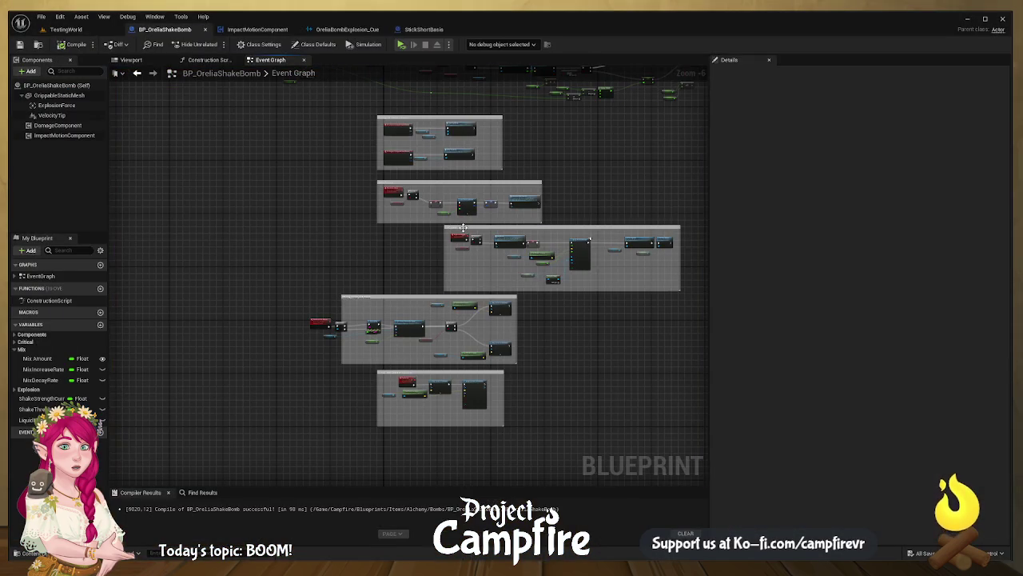
scroll(606, 290, "up", 4)
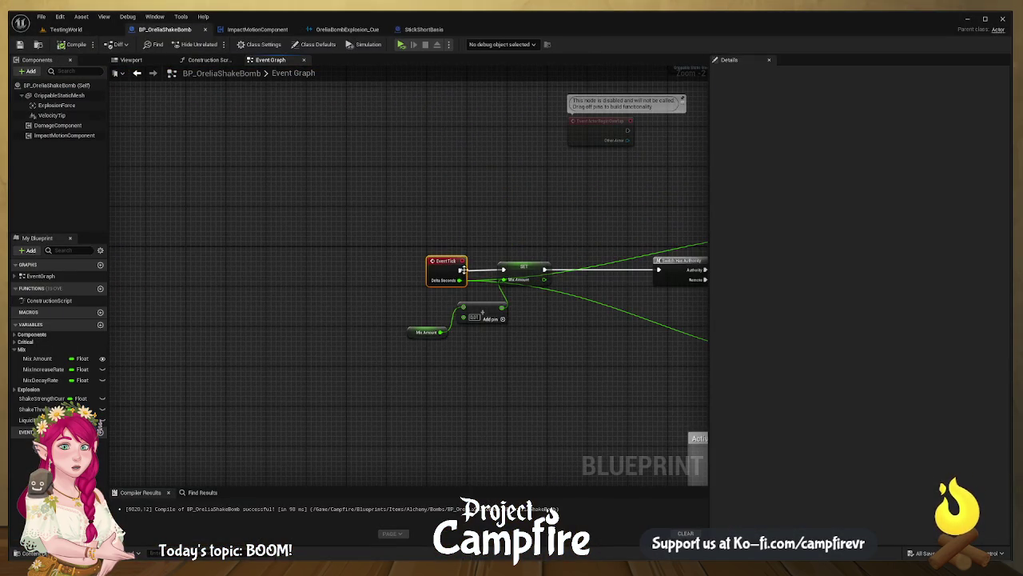
- Wire SET Mix Amount into Switch Has Authority and play-test the bomb
left_click_drag(545, 270, 658, 270)
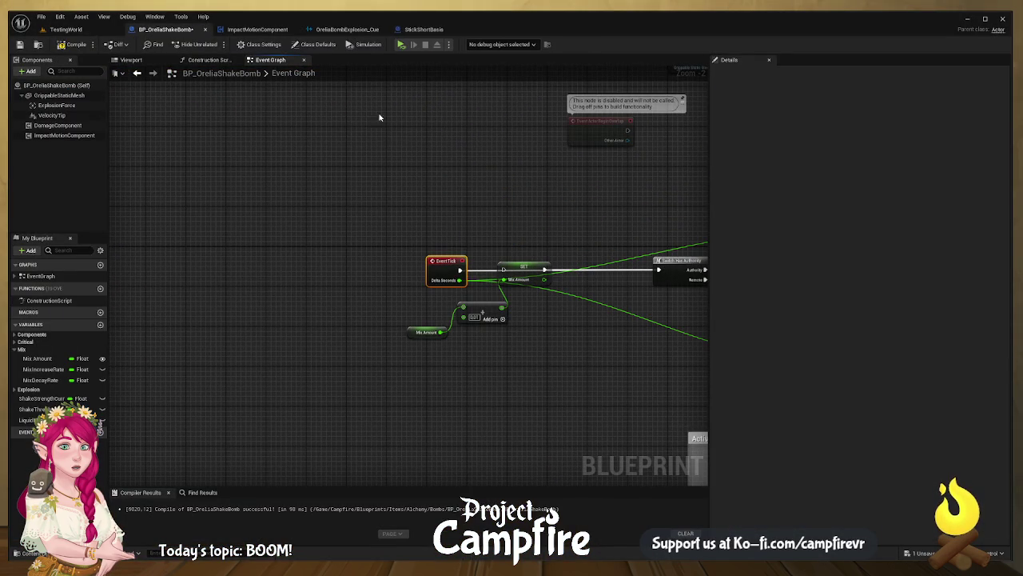
left_click(402, 44)
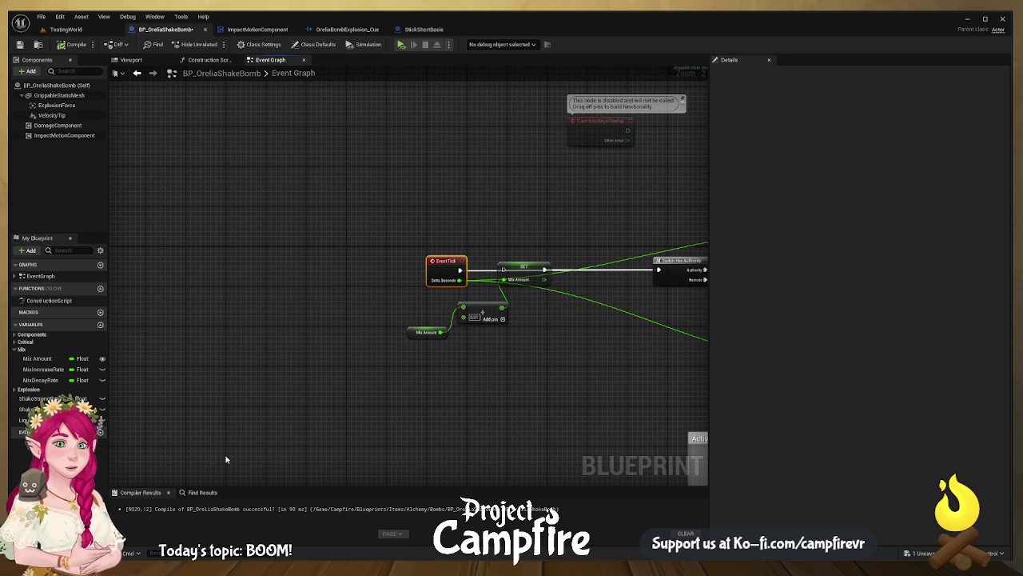
mouse_move(495, 327)
left_mouse_down()
mouse_move(375, 312)
mouse_move(360, 279)
mouse_move(273, 301)
left_mouse_up()
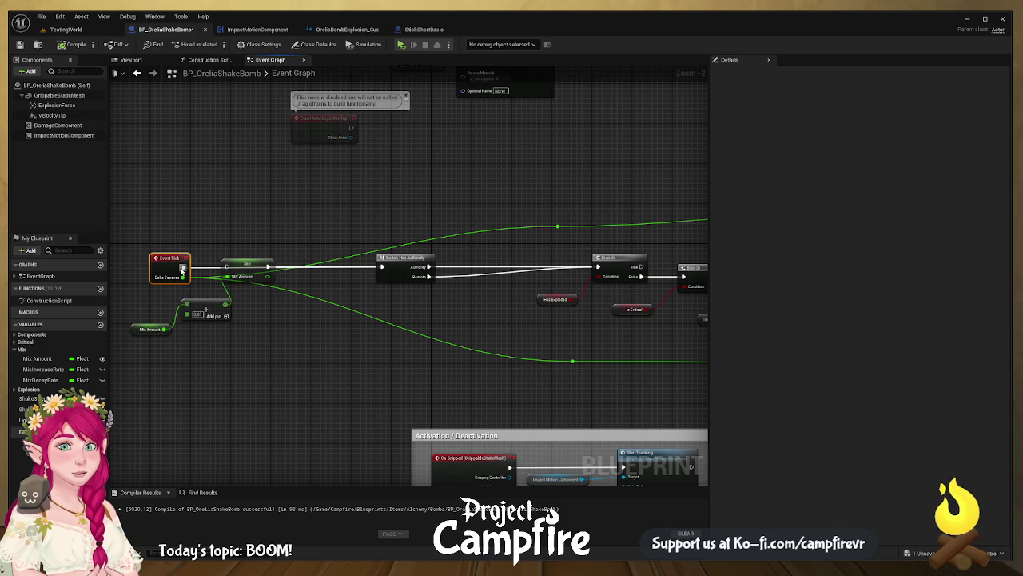
- Inspect the Mix Amount variable and select the SET and Add nodes together
left_click(236, 270)
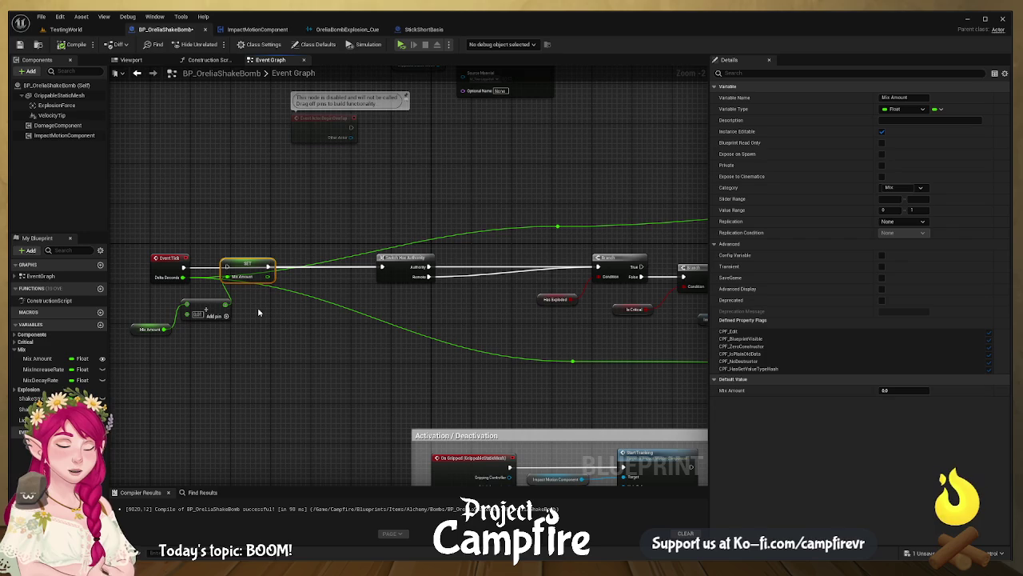
mouse_move(463, 292)
left_mouse_down()
mouse_move(286, 310)
mouse_move(354, 309)
mouse_move(235, 290)
mouse_move(432, 300)
mouse_move(254, 264)
mouse_move(402, 228)
mouse_move(410, 243)
mouse_move(584, 260)
left_mouse_up()
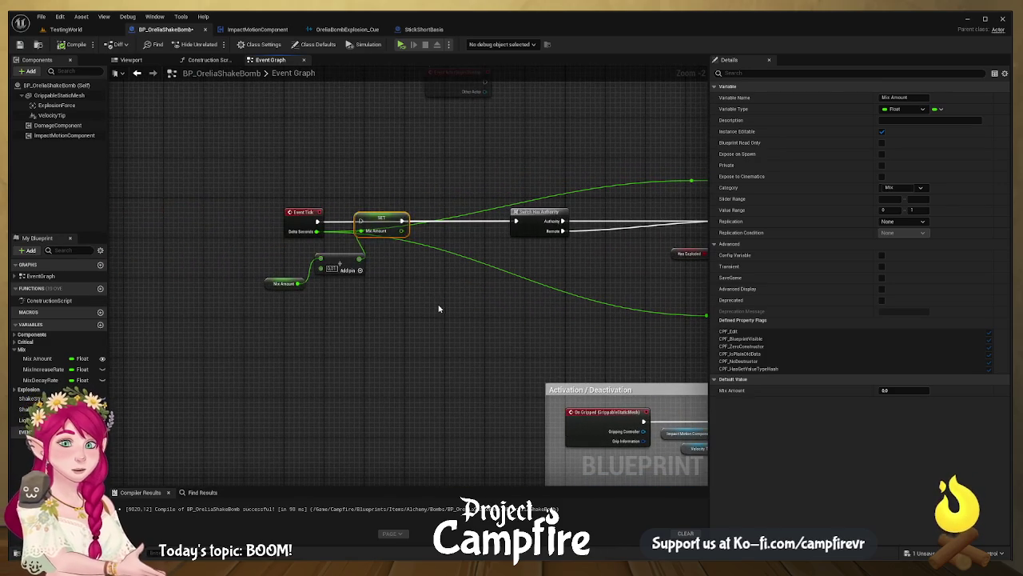
mouse_move(441, 307)
left_mouse_down()
mouse_move(379, 219)
mouse_move(349, 205)
left_mouse_up()
- Delete the SET, Add and leftover Mix Amount getter nodes
key("Delete")
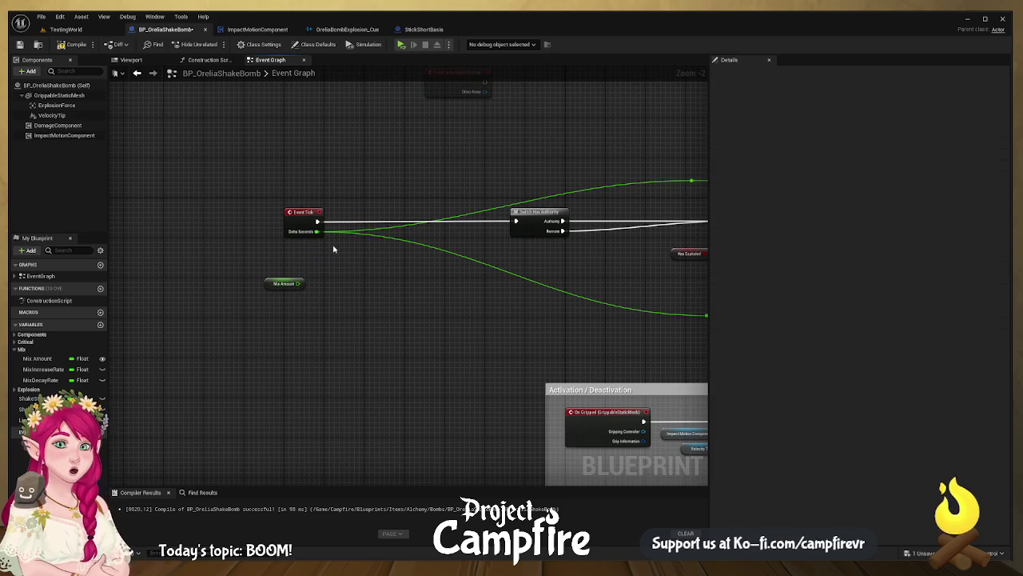
left_click(284, 283)
key("Delete")
- Follow the Event Tick logic to the Multicast Mix Effects call and open its event definition
mouse_move(464, 262)
left_mouse_down()
mouse_move(316, 260)
mouse_move(394, 252)
left_mouse_up()
left_click_drag(351, 232, 383, 227)
left_click_drag(457, 243, 249, 239)
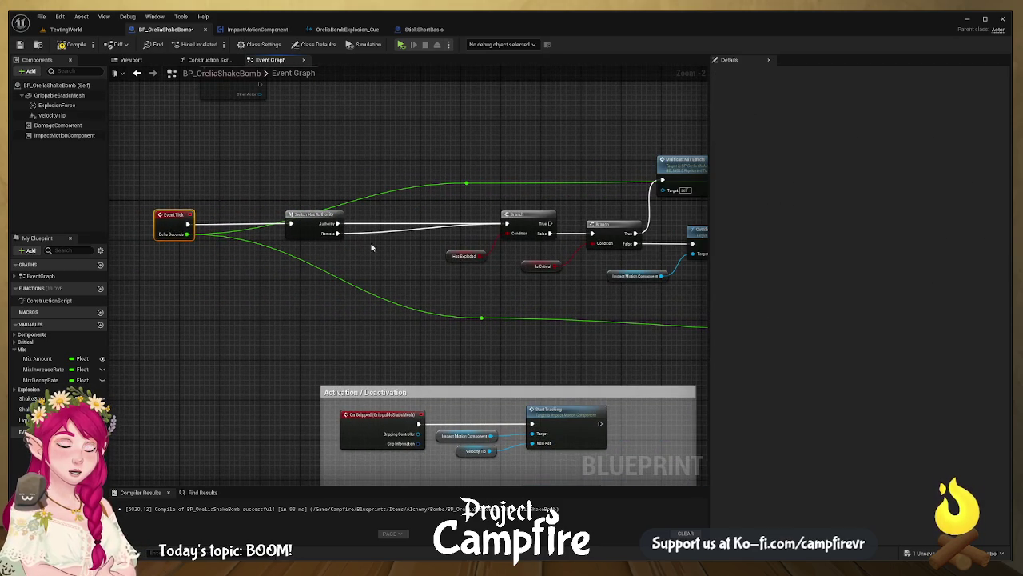
left_click_drag(572, 262, 456, 250)
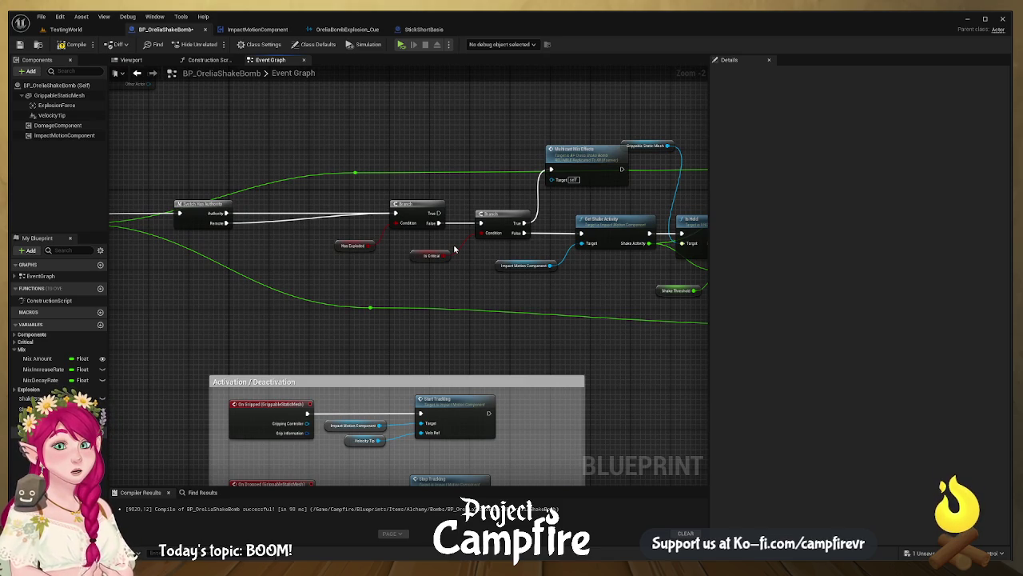
left_click_drag(514, 313, 275, 291)
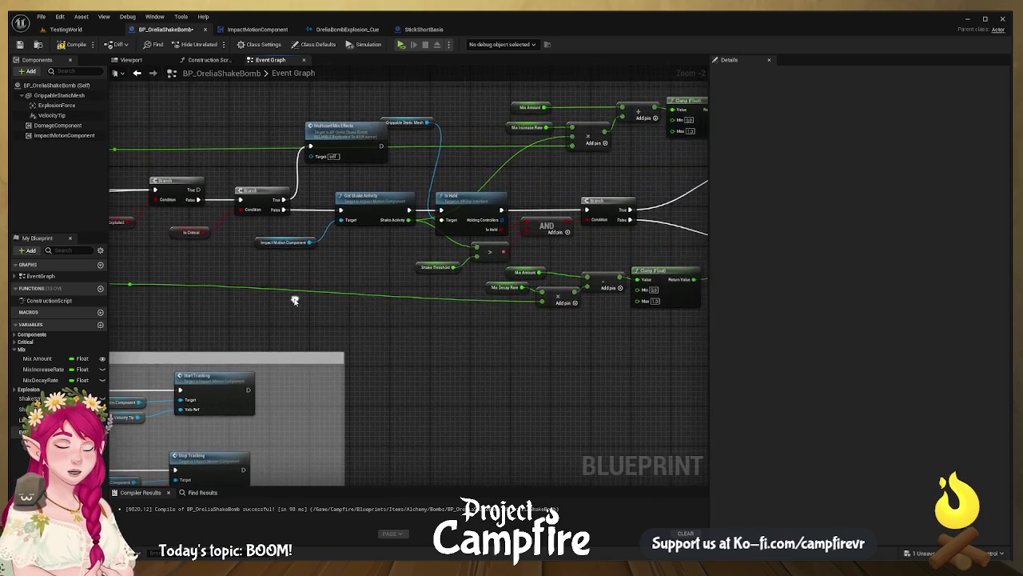
left_click_drag(496, 253, 408, 314)
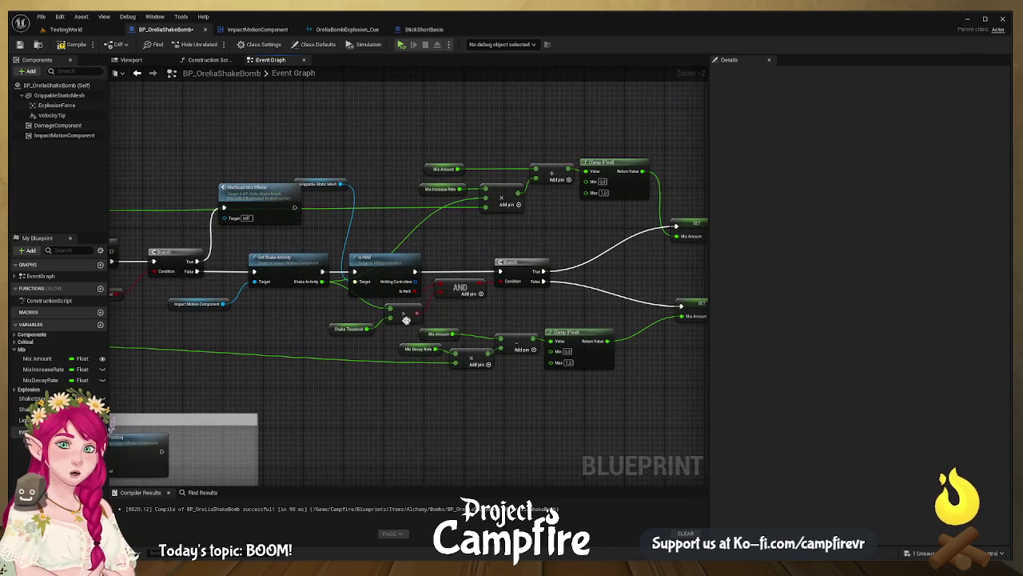
scroll(321, 263, "up", 1)
left_click_drag(321, 263, 547, 247)
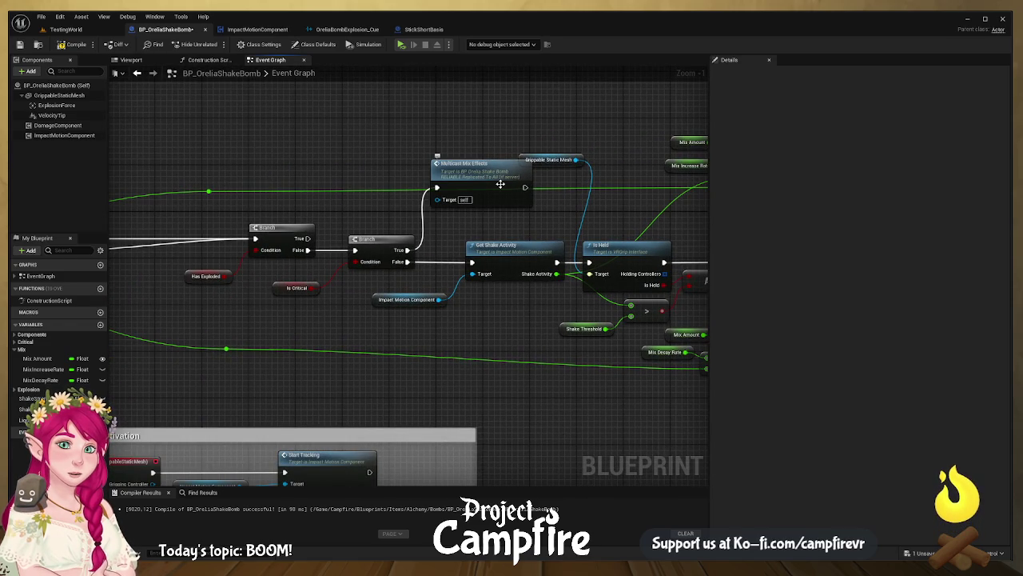
left_click(499, 185)
double_click(500, 184)
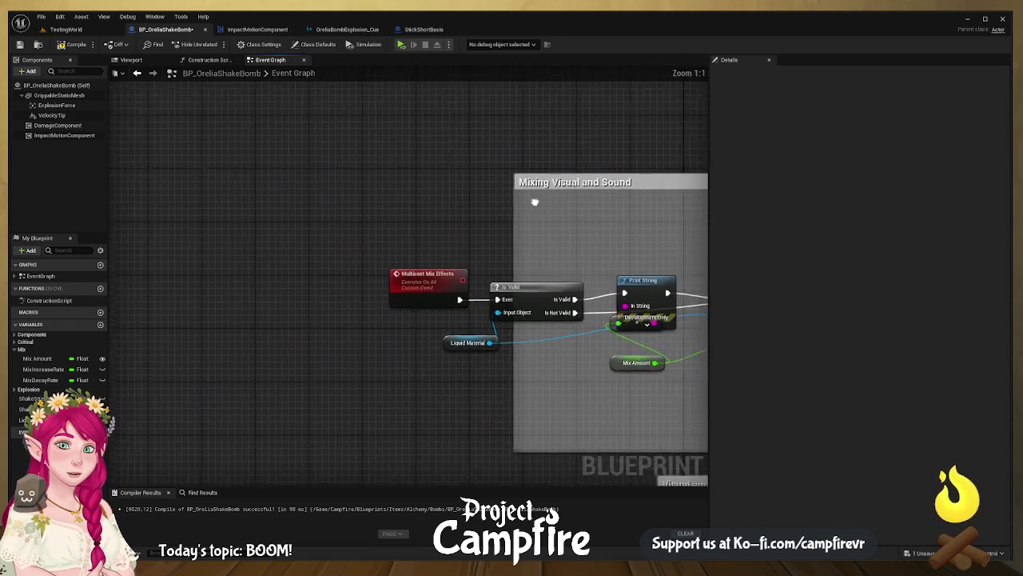
- Stretch the Mixing Visual and Sound comment over Multicast Mix Effects and check its Reliable Multicast replication
left_click_drag(470, 210, 318, 229)
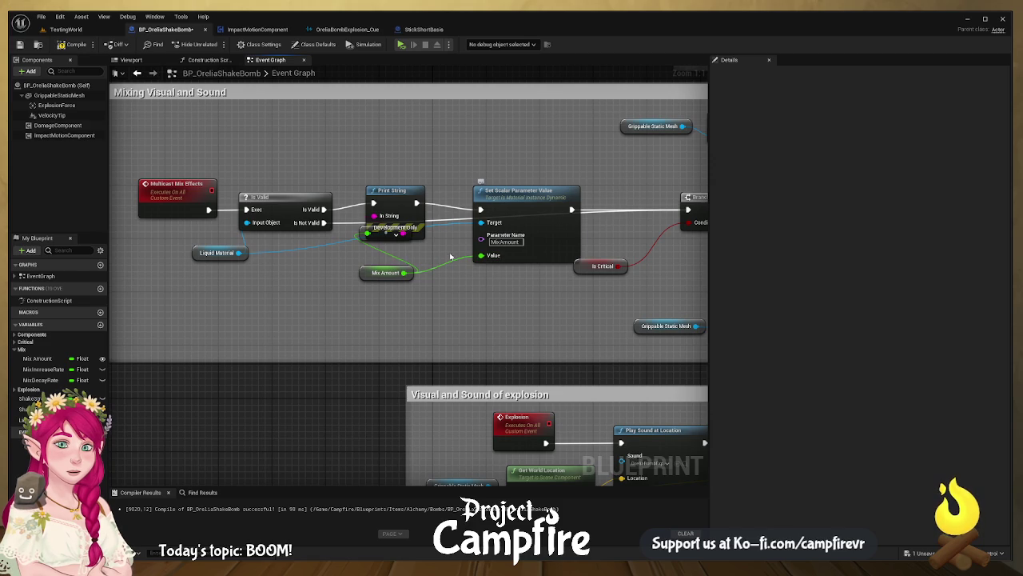
left_click(184, 193)
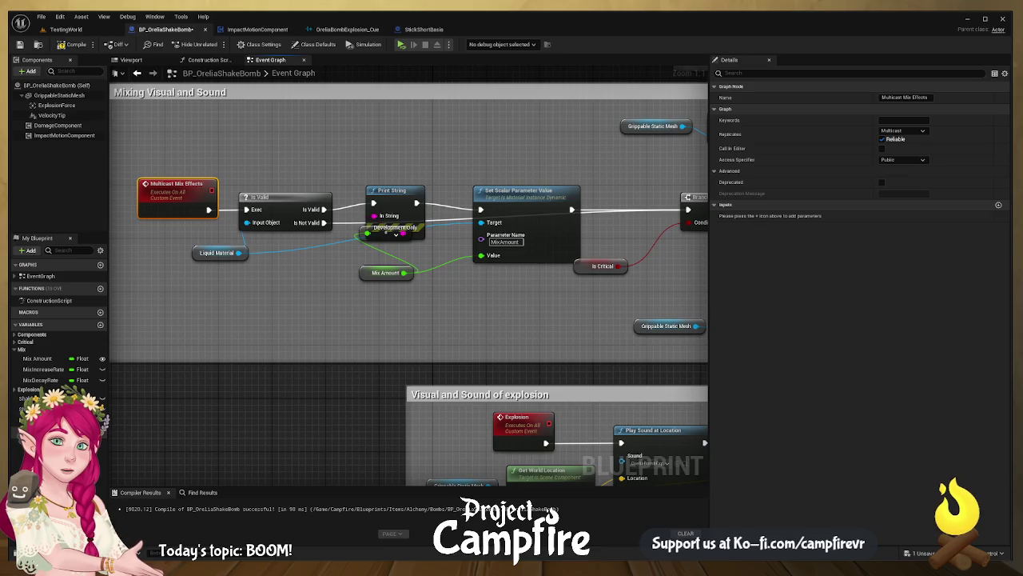
scroll(548, 235, "down", 5)
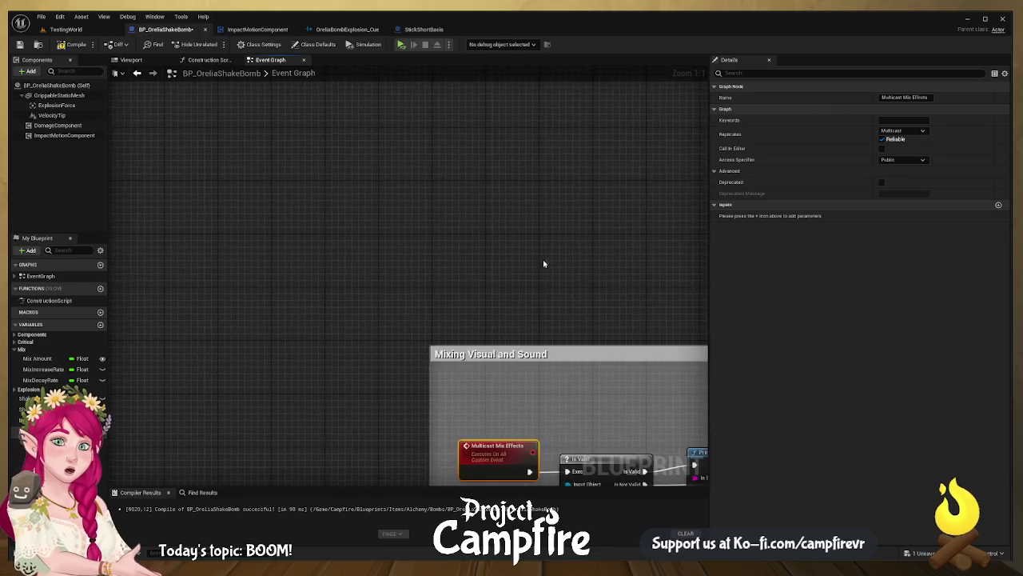
- Reset Create Dynamic Material Instance's Source Material to none, then inspect the SET Liquid Material node
scroll(415, 183, "up", 5)
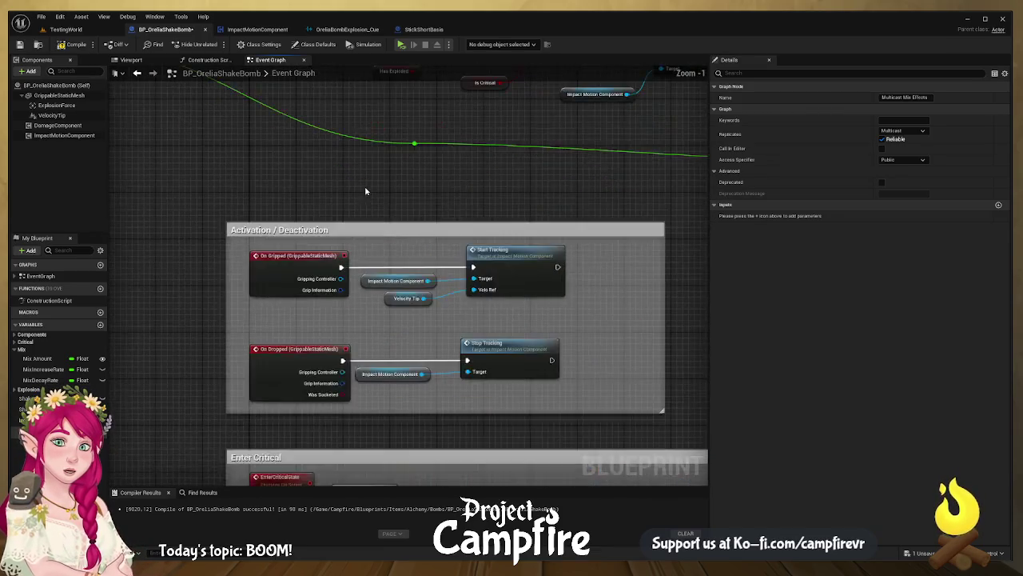
mouse_move(434, 237)
left_mouse_down()
mouse_move(289, 131)
mouse_move(418, 307)
mouse_move(465, 472)
left_mouse_up()
scroll(497, 284, "up", 1)
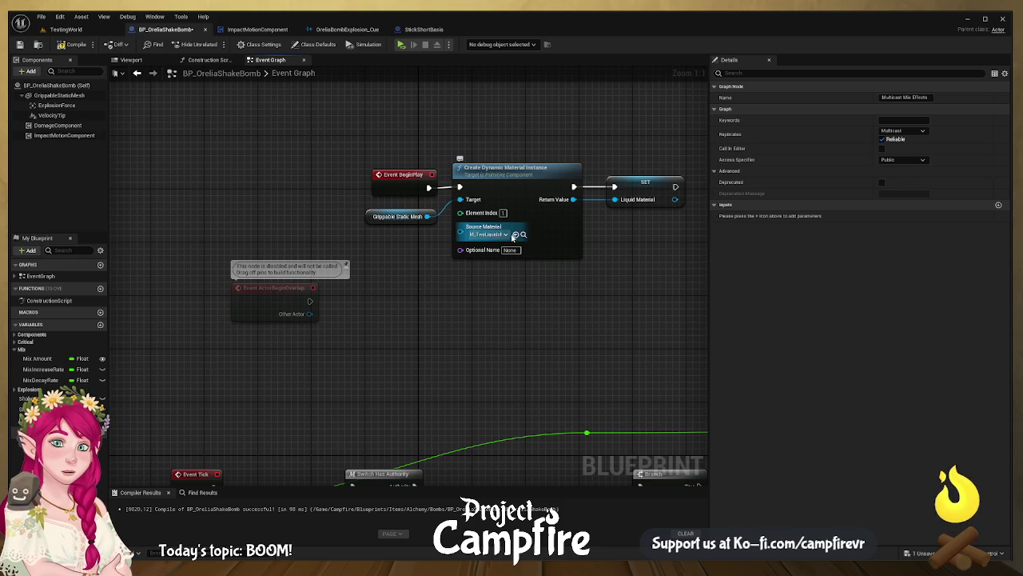
key("ctrl+z")
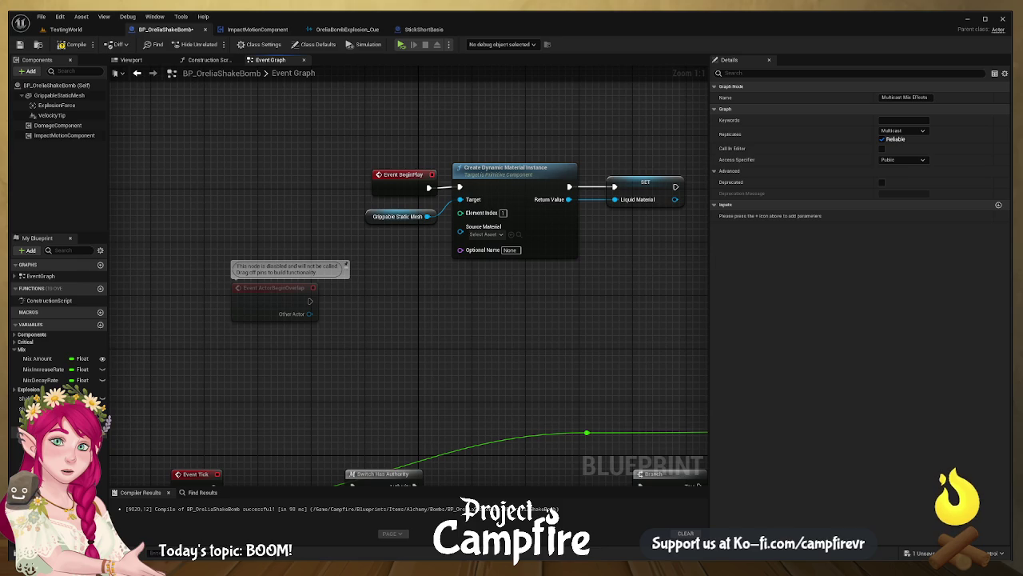
left_click(651, 182)
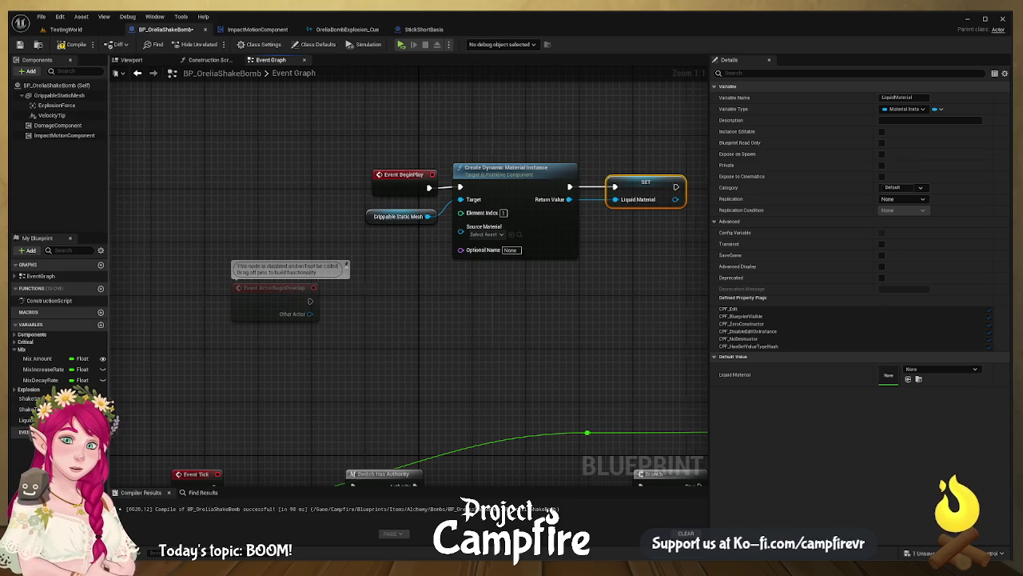
- Widen the My Blueprint and Components panels and recenter the graph on the material setup
left_click_drag(109, 360, 190, 417)
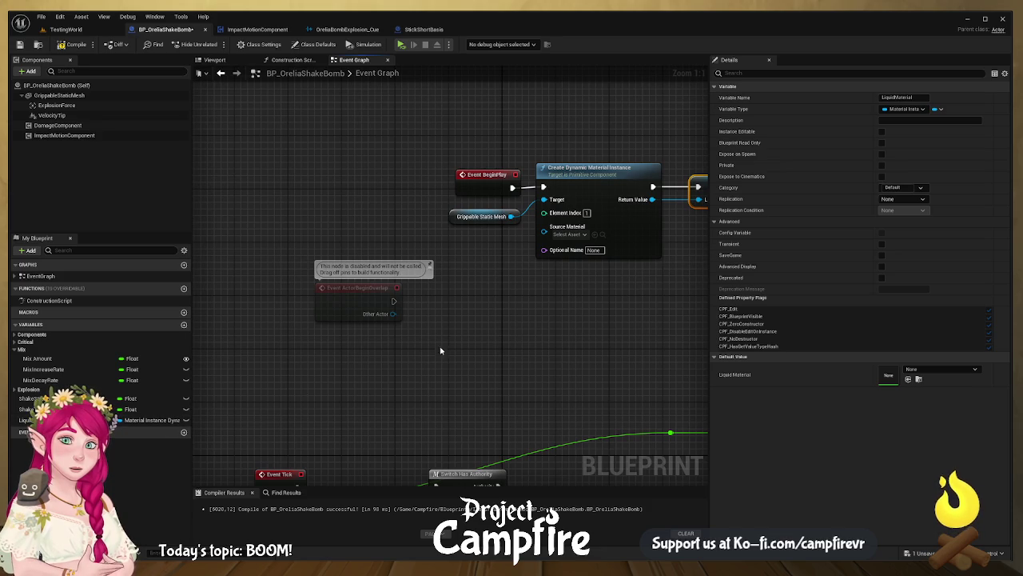
left_click_drag(442, 350, 323, 351)
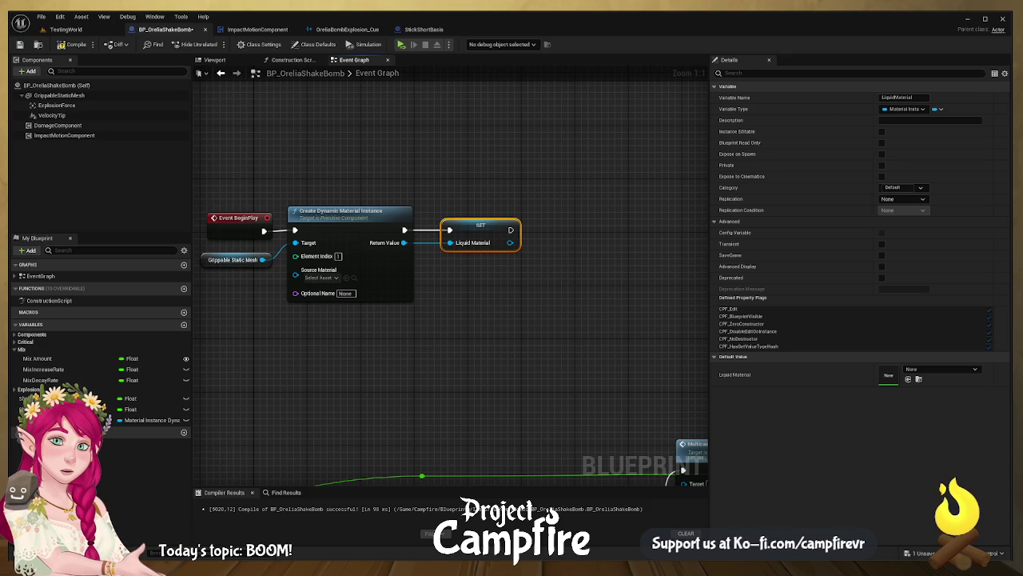
left_click(575, 126)
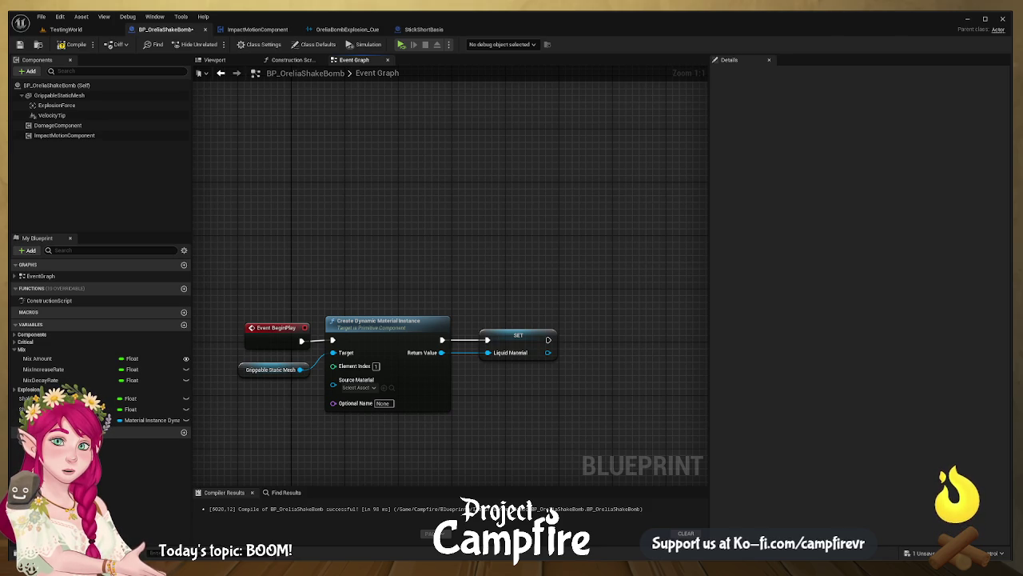
scroll(477, 212, "down", 2)
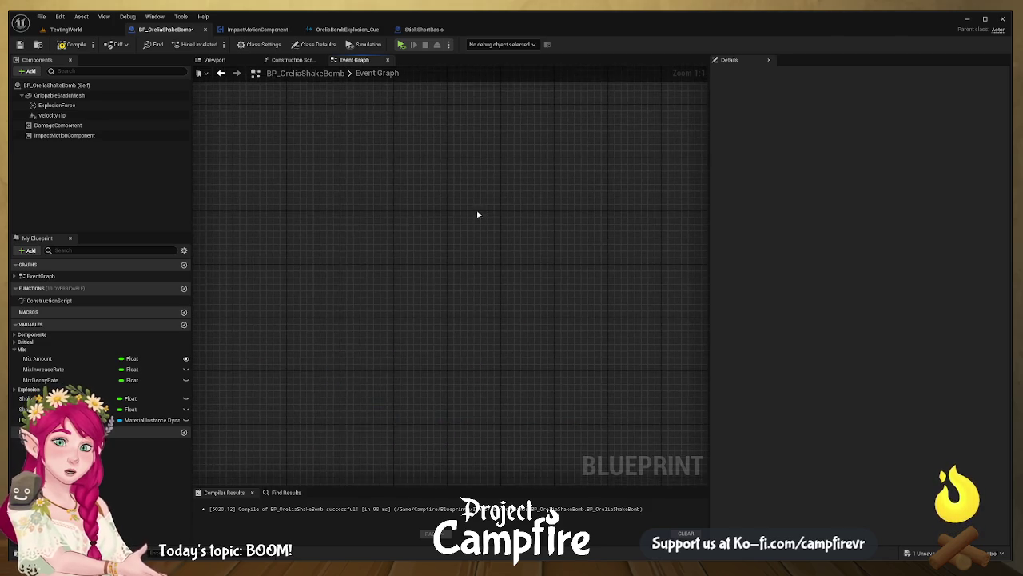
scroll(502, 265, "down", 4)
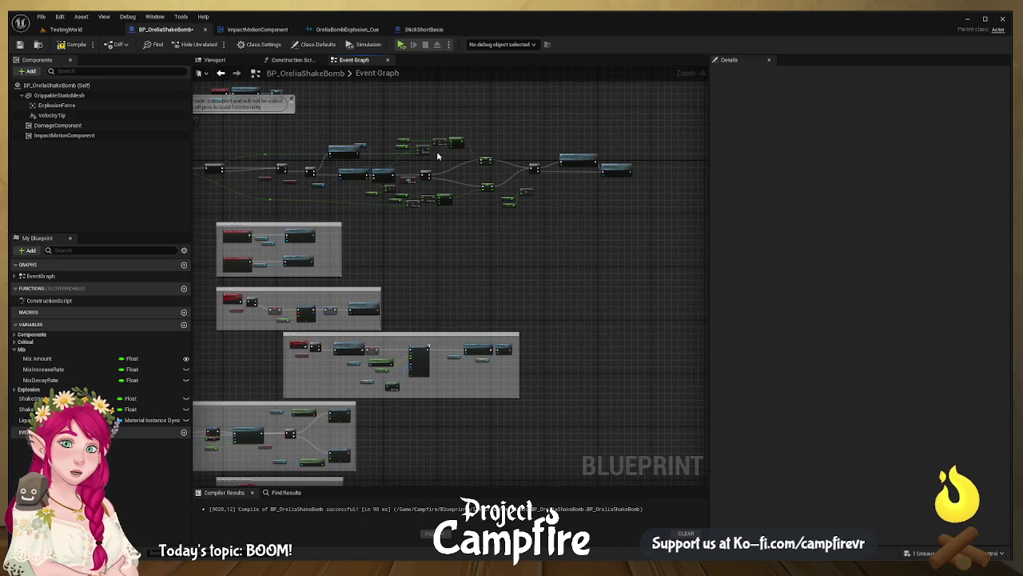
scroll(405, 209, "up", 4)
mouse_move(405, 209)
left_mouse_down()
mouse_move(484, 251)
mouse_move(496, 271)
mouse_move(488, 248)
mouse_move(516, 244)
mouse_move(411, 229)
mouse_move(600, 163)
left_mouse_up()
scroll(488, 248, "down", 3)
scroll(488, 248, "up", 3)
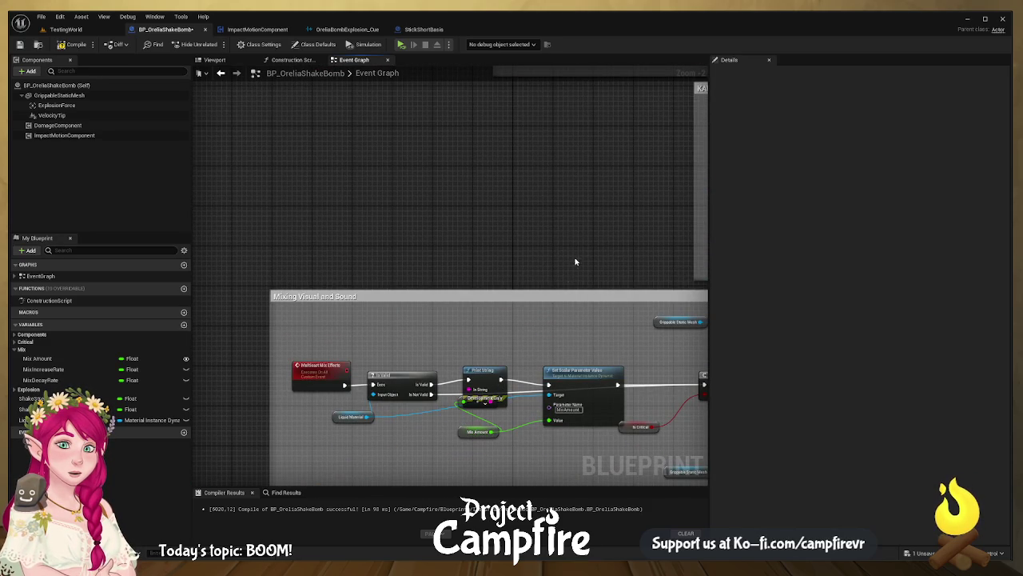
scroll(469, 370, "down", 5)
scroll(521, 253, "up", 5)
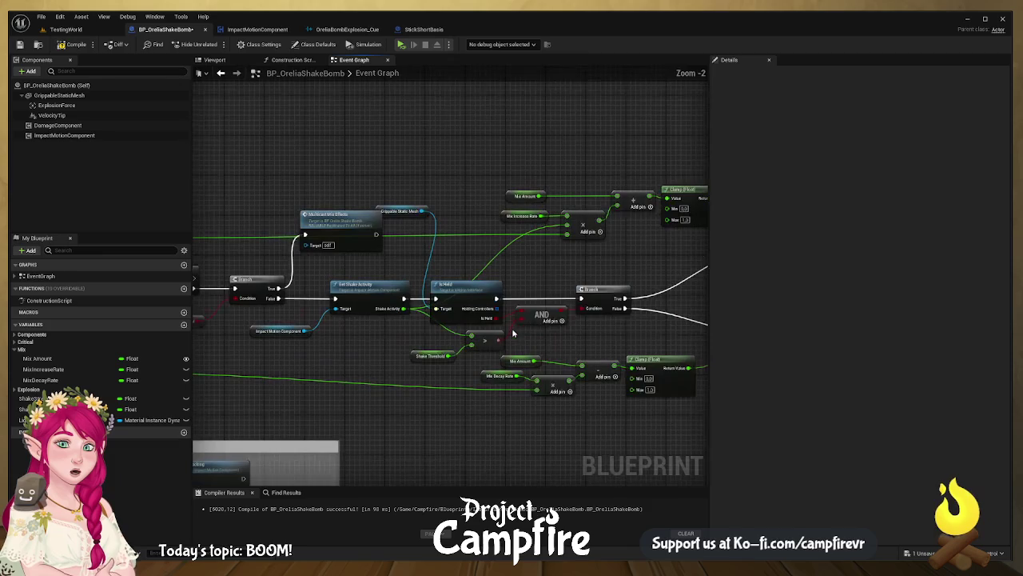
mouse_move(277, 352)
left_mouse_down()
mouse_move(465, 316)
mouse_move(512, 287)
mouse_move(399, 216)
left_mouse_up()
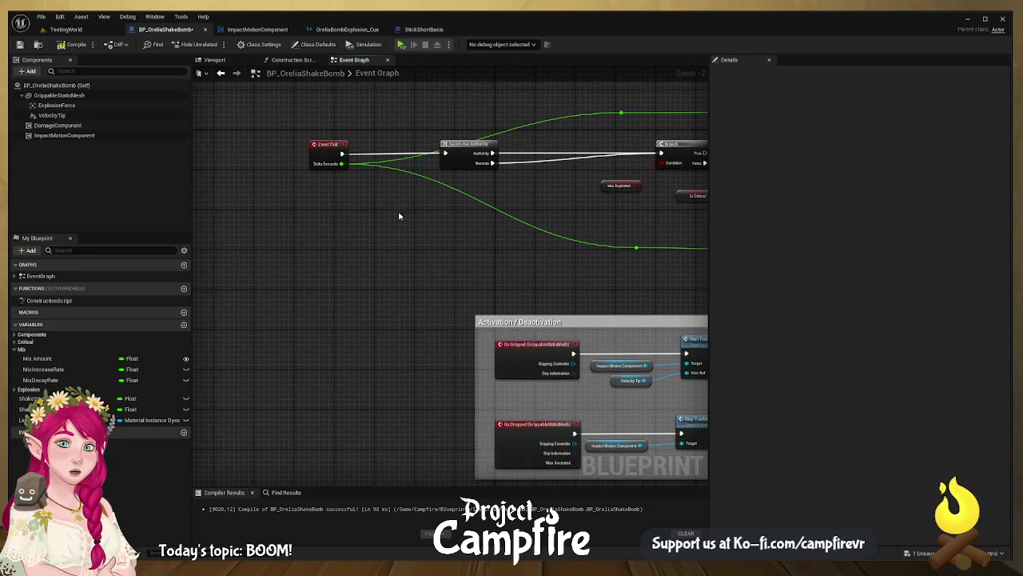
- Run a Play In Editor session to test the bomb
left_click(401, 44)
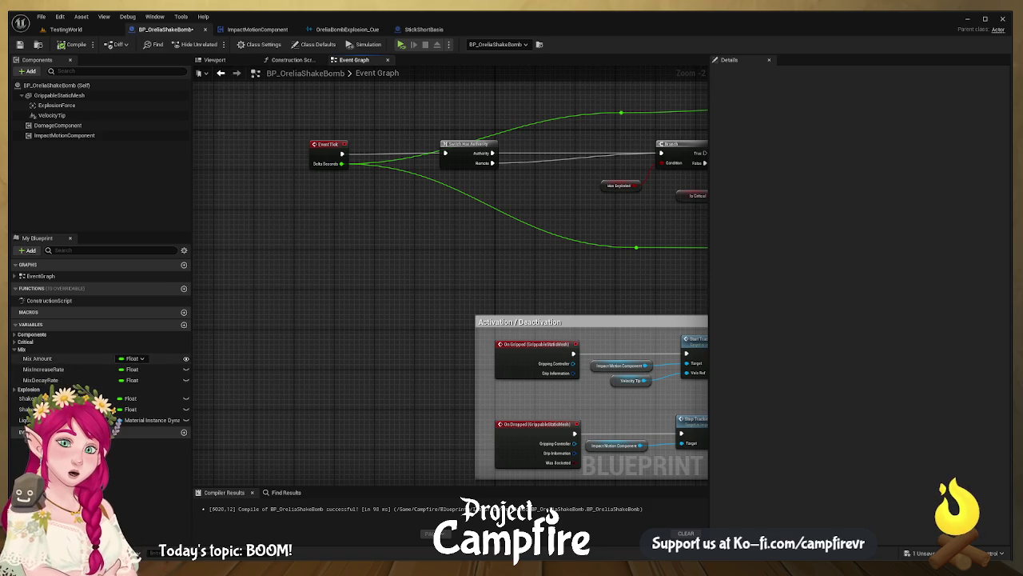
- Change Mix Amount's Replication from Replicated to RepNotify, generating the OnRep_Mix Amount function
left_click(152, 358)
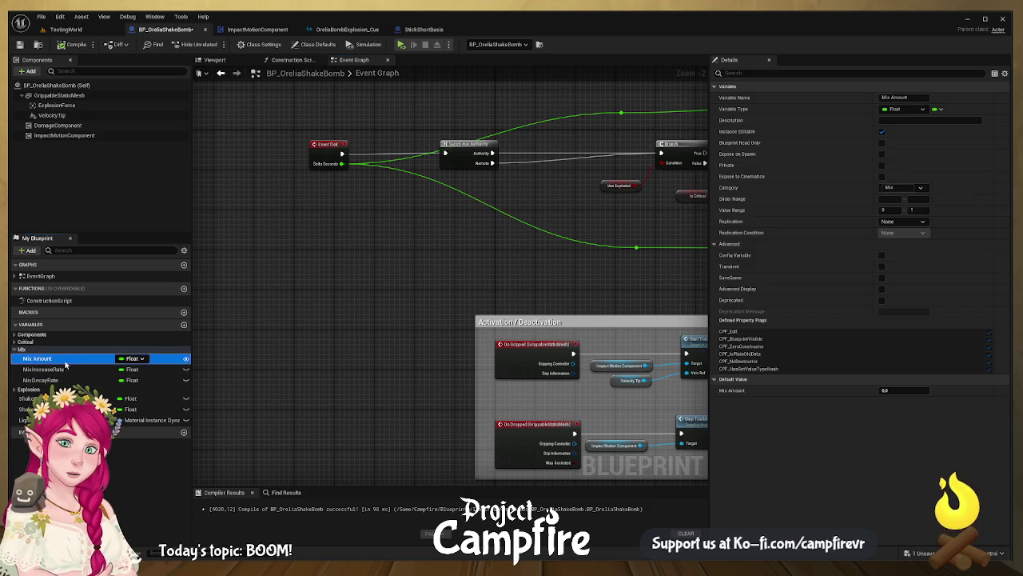
left_click(925, 226)
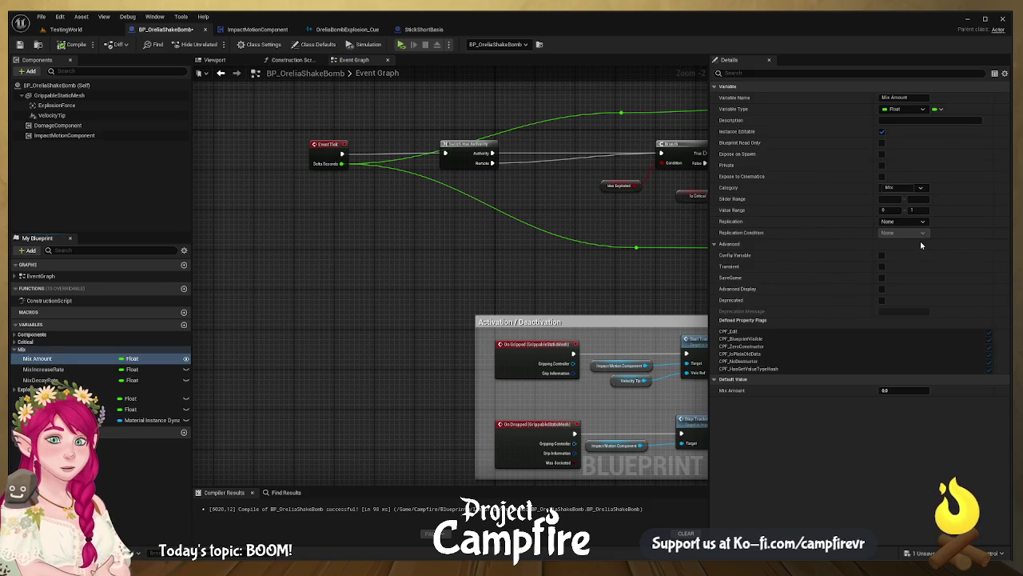
left_click(921, 243)
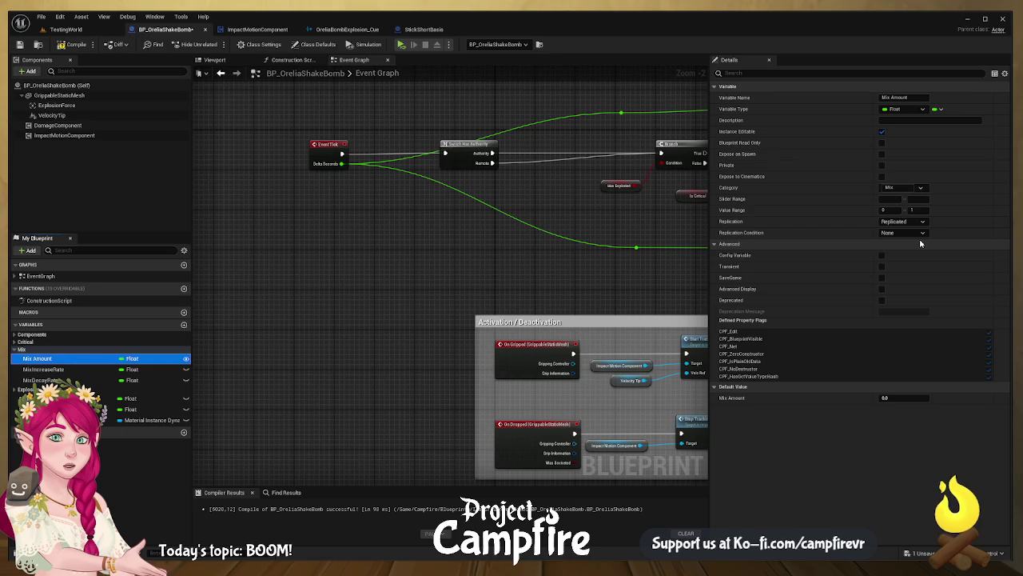
left_click(933, 227)
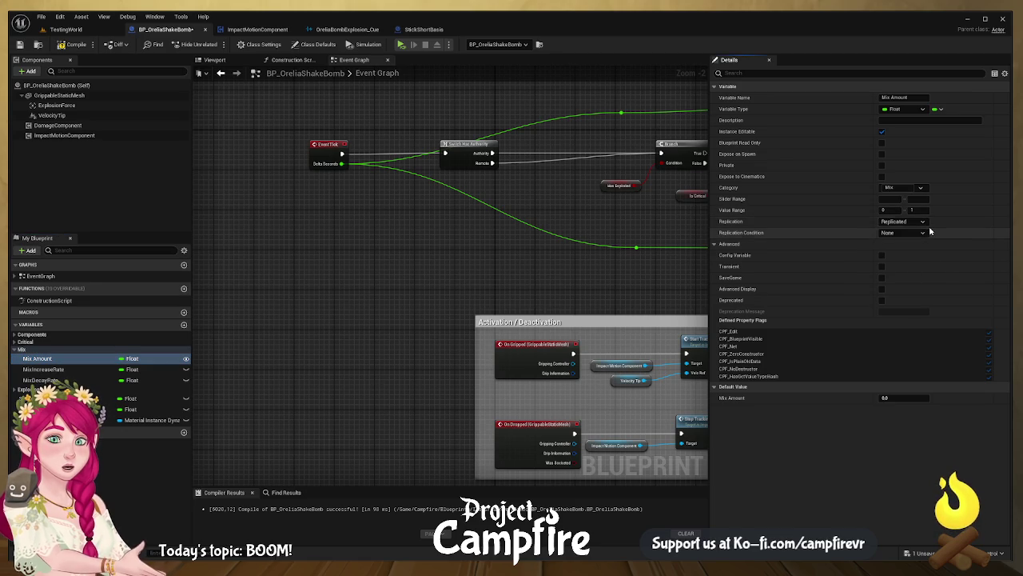
left_click(923, 222)
left_click(921, 243)
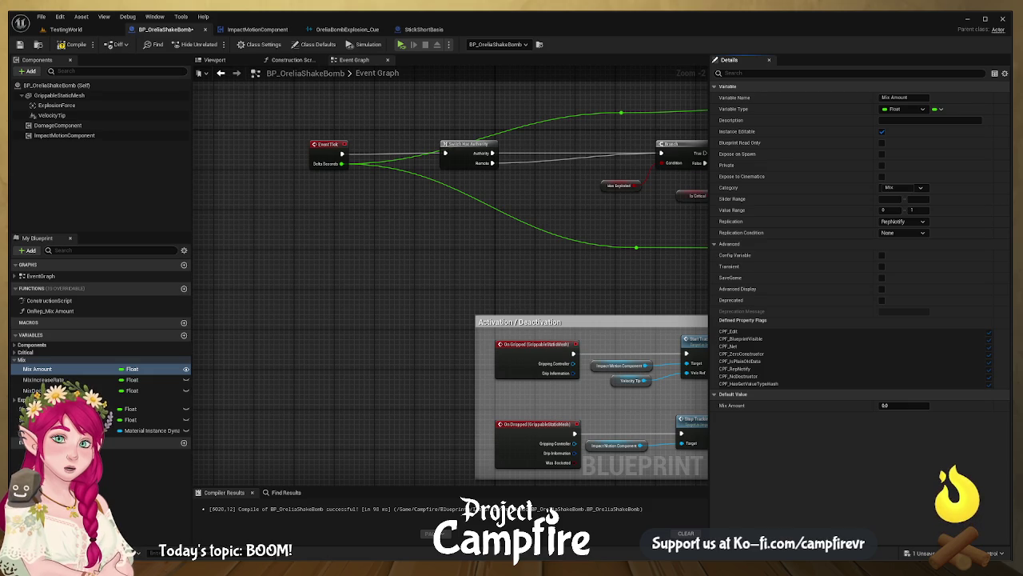
mouse_move(547, 202)
left_mouse_down()
mouse_move(441, 162)
mouse_move(359, 307)
mouse_move(523, 233)
mouse_move(490, 245)
left_mouse_up()
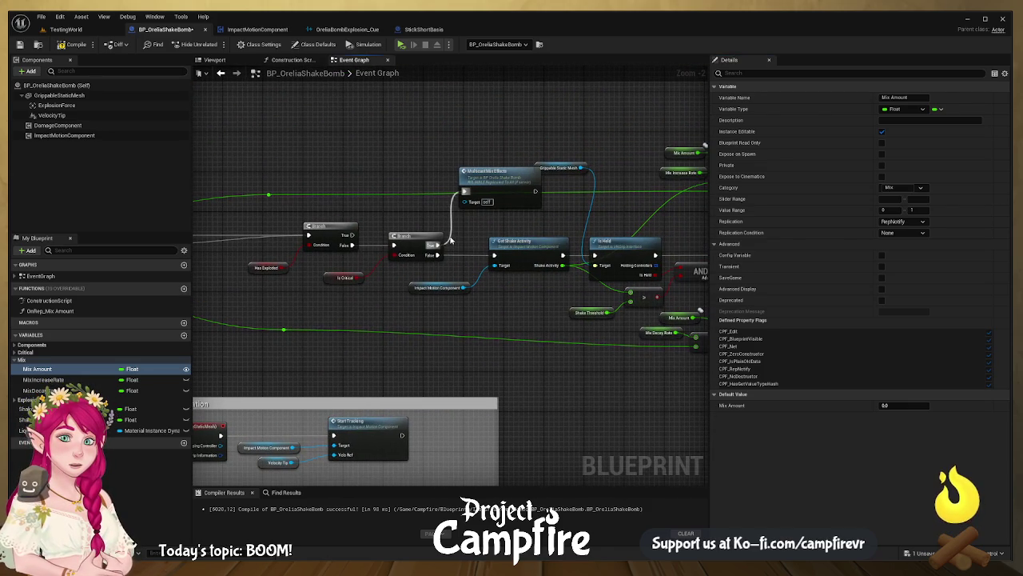
- Delete the three Multicast Mix Effects call nodes, including the one after the critical timer
left_click(502, 197)
key("Delete")
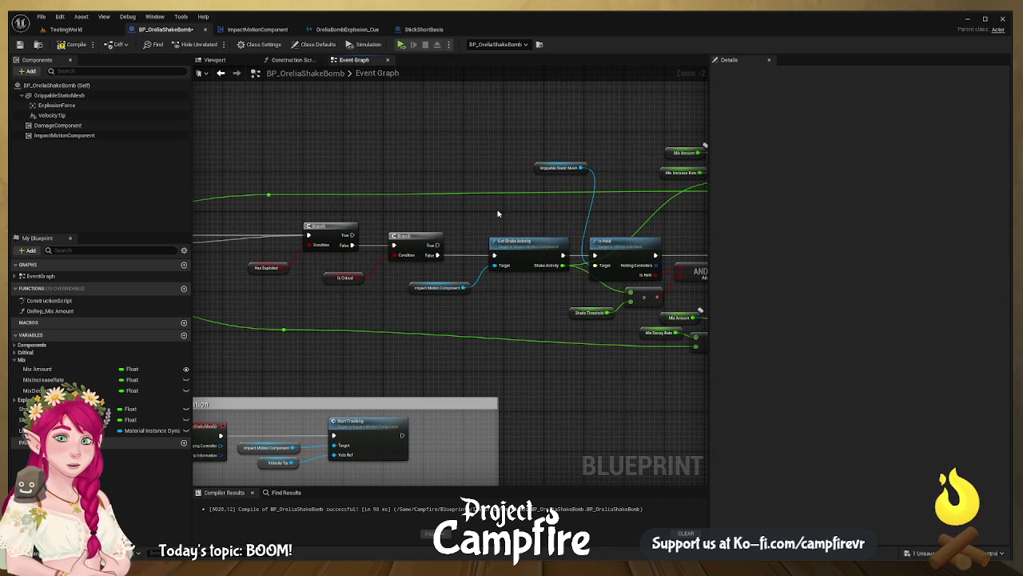
left_click_drag(517, 288, 438, 256)
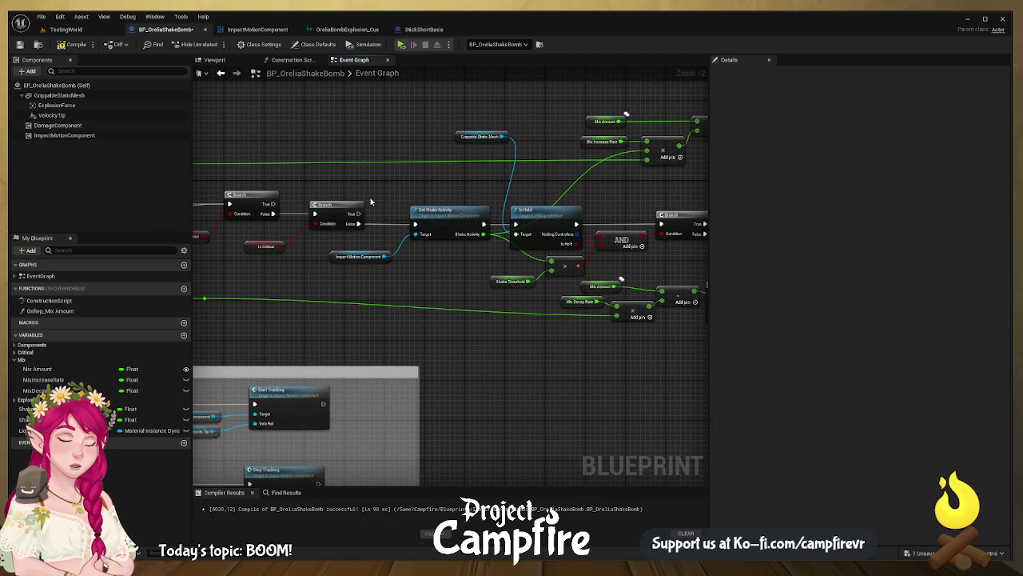
left_click_drag(373, 211, 300, 206)
left_click(465, 209)
key("Delete")
mouse_move(333, 238)
left_mouse_down()
mouse_move(616, 195)
mouse_move(548, 319)
mouse_move(547, 208)
mouse_move(338, 190)
left_mouse_up()
left_click(479, 231)
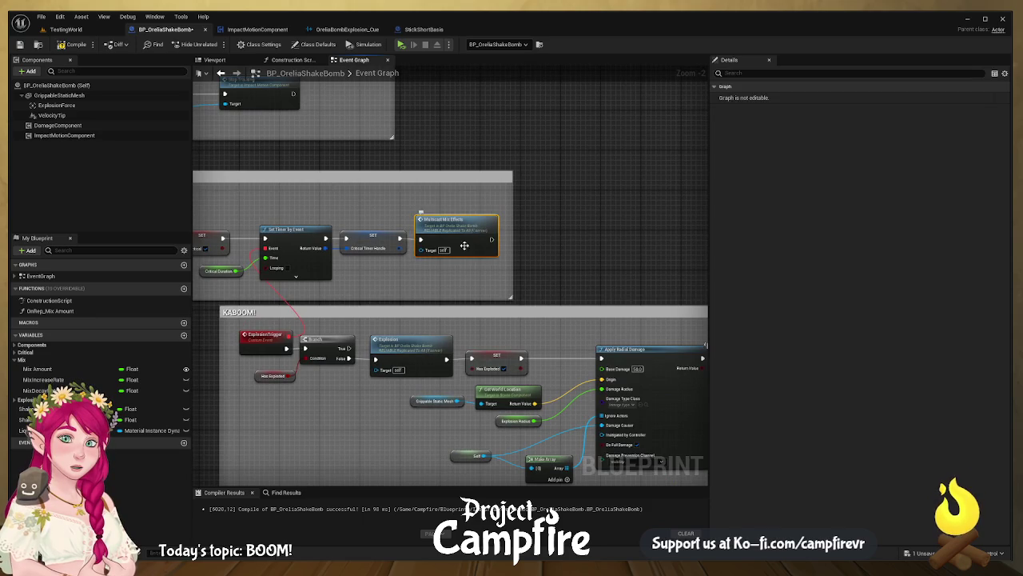
key("Delete")
mouse_move(386, 291)
left_mouse_down()
mouse_move(439, 311)
mouse_move(285, 155)
mouse_move(409, 185)
left_mouse_up()
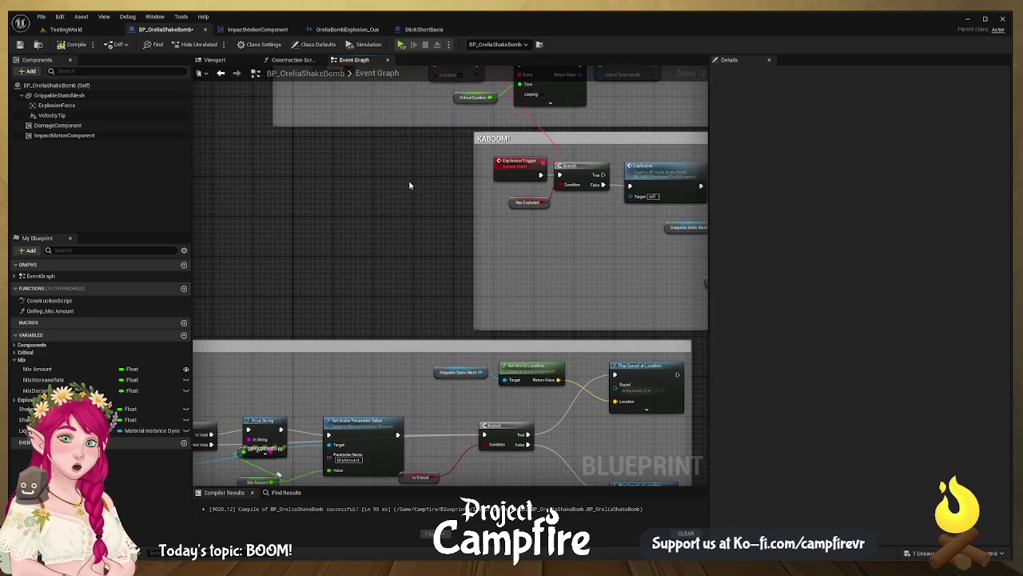
- Add a Multicast Mix Effects call to the OnRep_Mix Amount function's exec output and compile
double_click(50, 311)
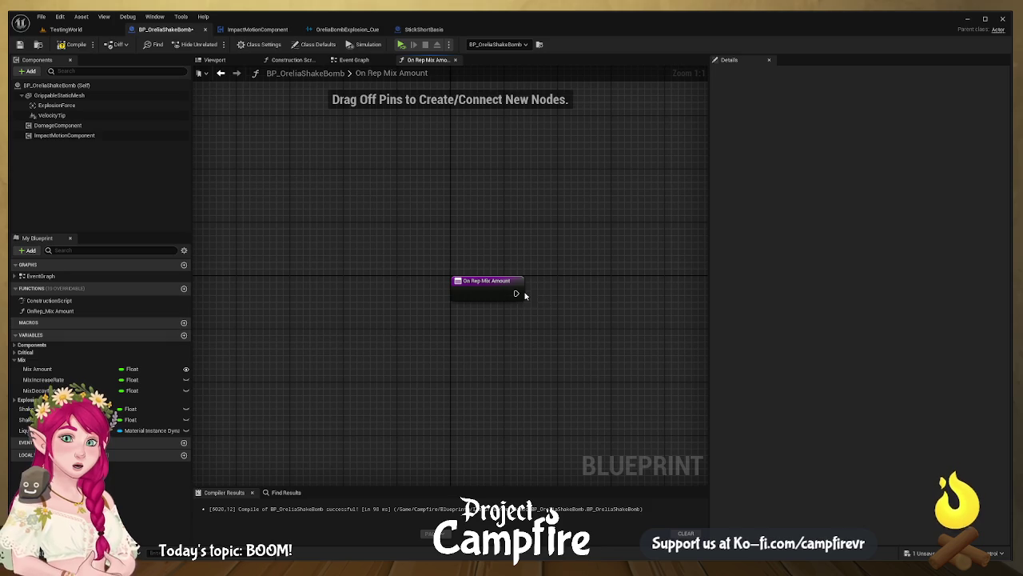
left_click_drag(516, 293, 601, 290)
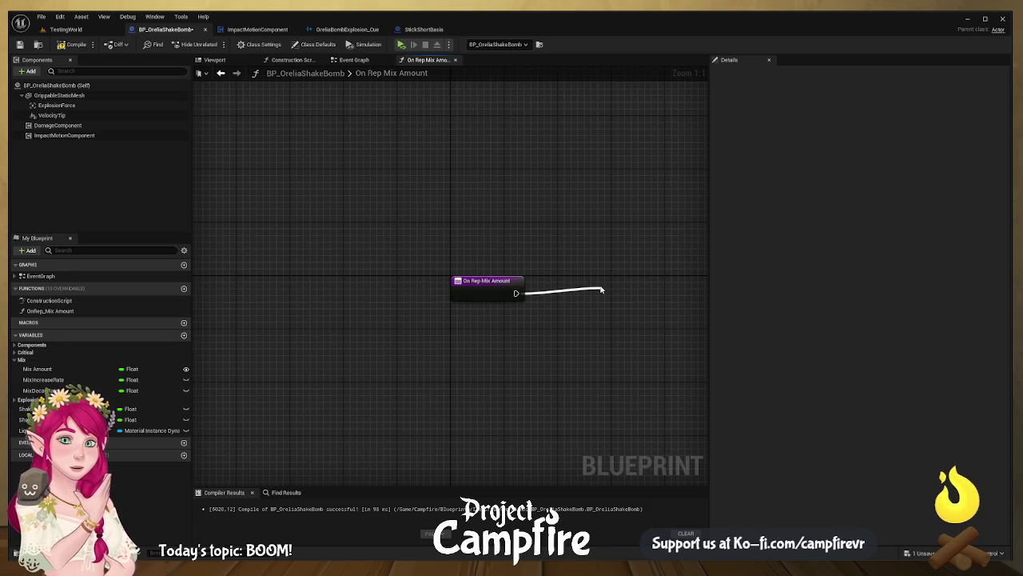
mouse_move(601, 290)
left_mouse_down()
mouse_move(621, 285)
mouse_move(569, 274)
left_mouse_up()
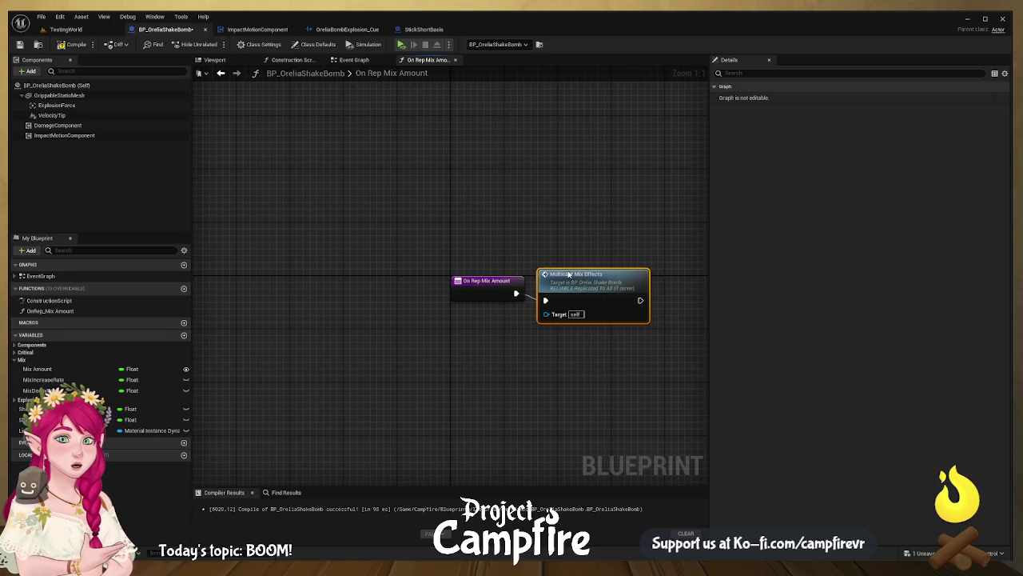
left_click(72, 44)
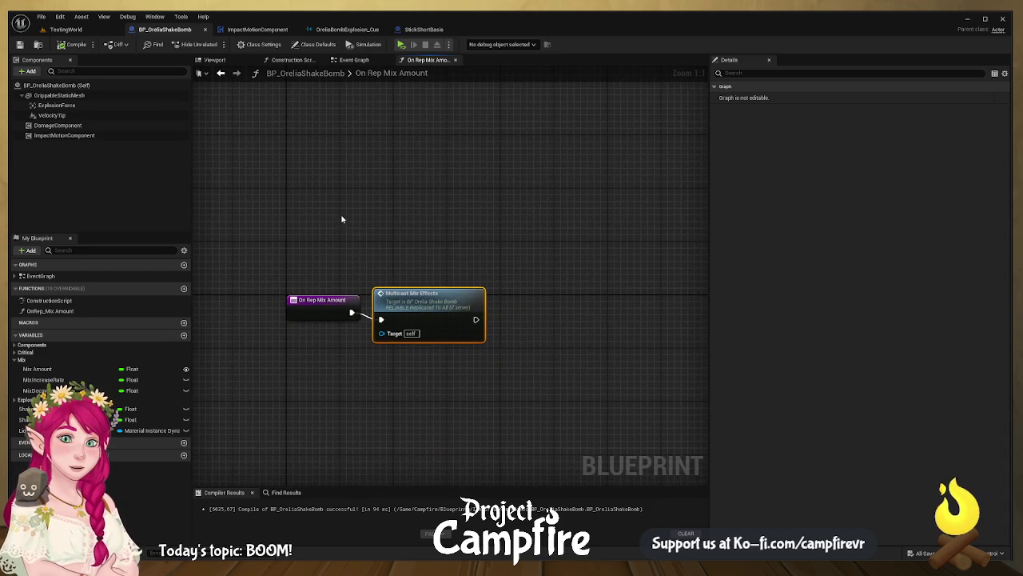
- Delete the leftover Print String debug nodes and wire Is Valid into Set Scalar Parameter Value
double_click(427, 296)
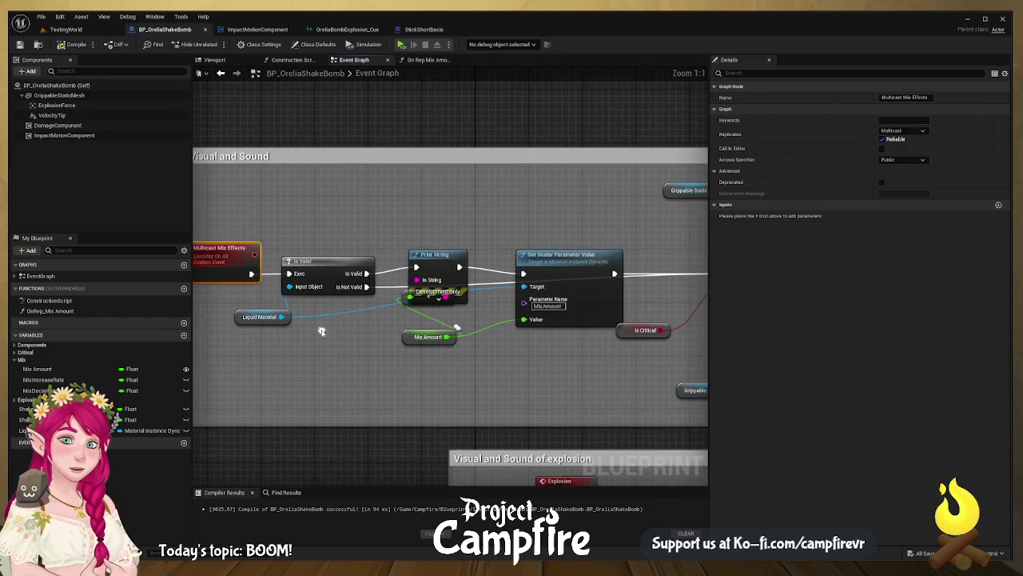
left_click(449, 254)
key("Delete")
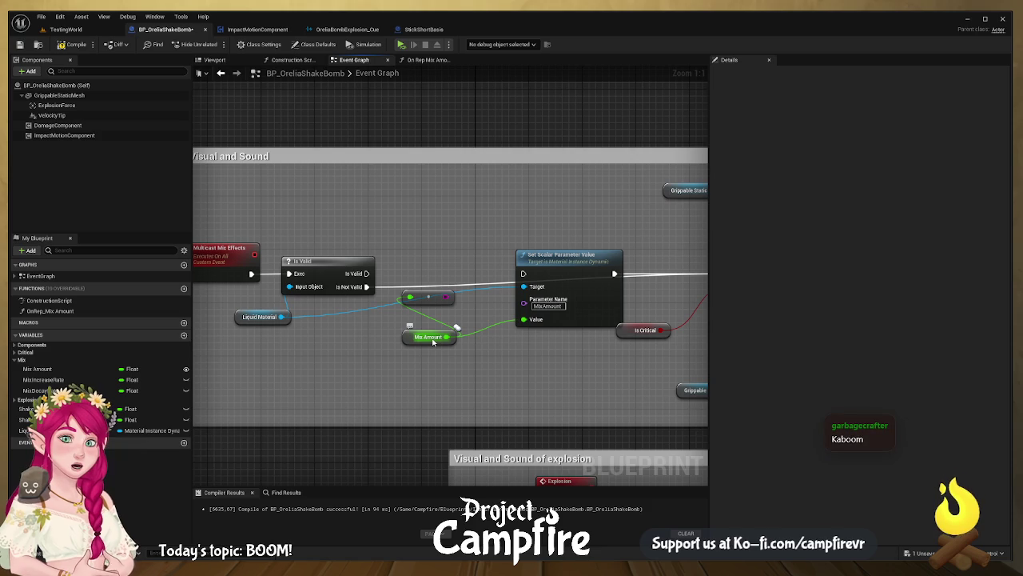
key("Delete")
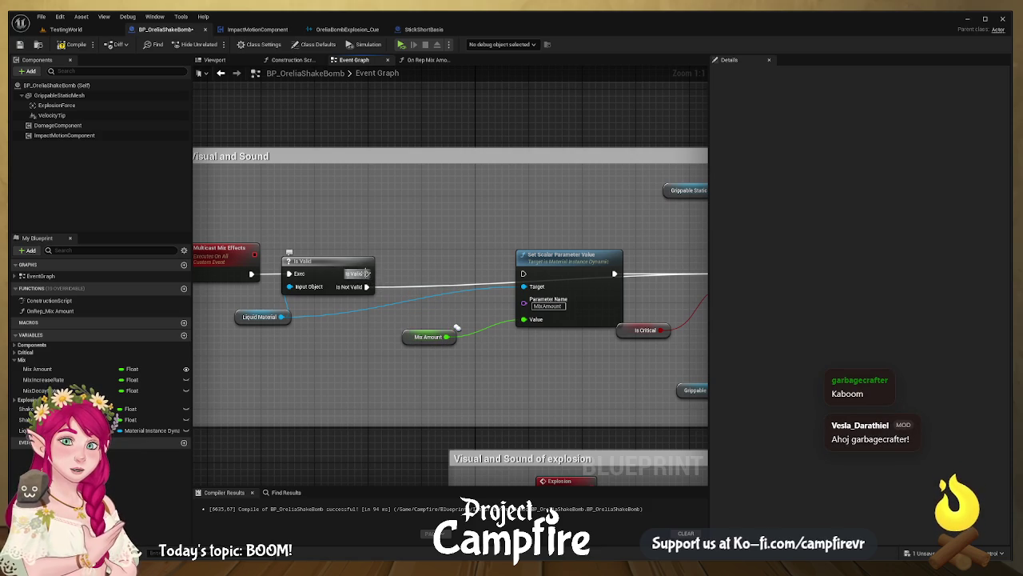
left_click_drag(366, 274, 524, 273)
left_click(563, 268)
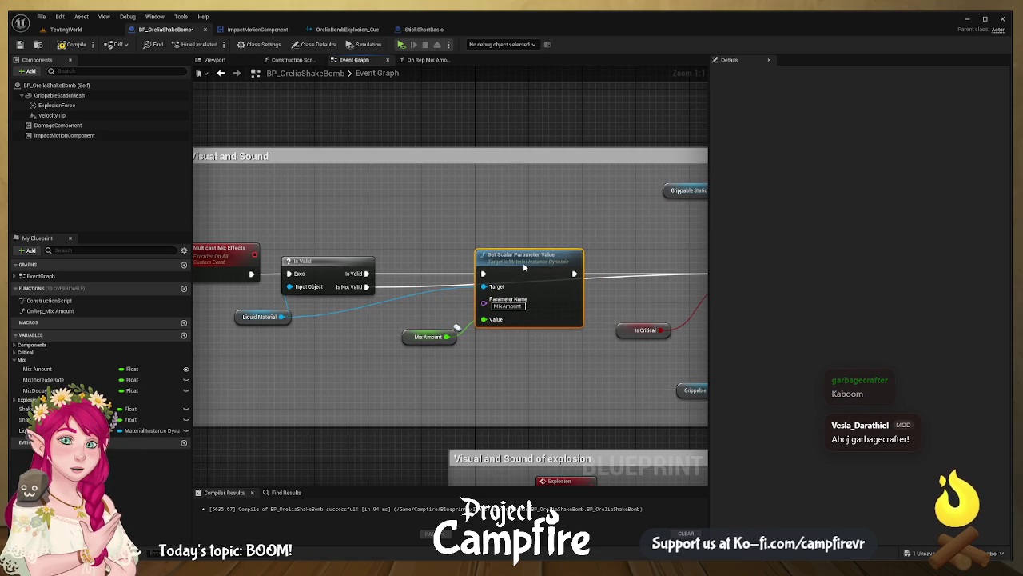
- Insert a Do Once between Branch True and the critical Play Sound at Location, then locate its sound asset
left_click_drag(491, 290, 415, 294)
left_click_drag(480, 260, 530, 246)
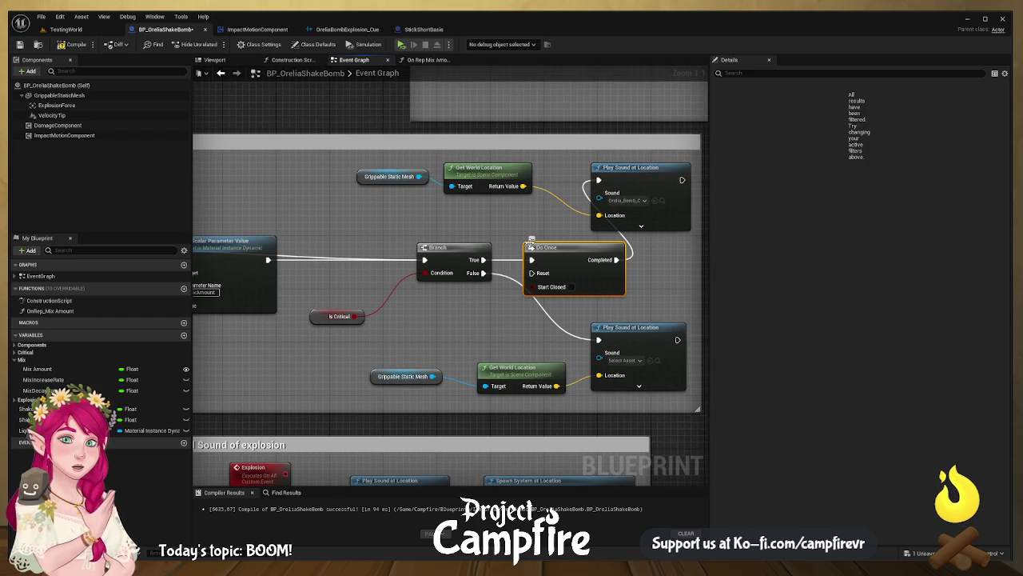
left_click_drag(623, 263, 491, 266)
left_click_drag(504, 171, 538, 165)
left_click_drag(452, 260, 432, 253)
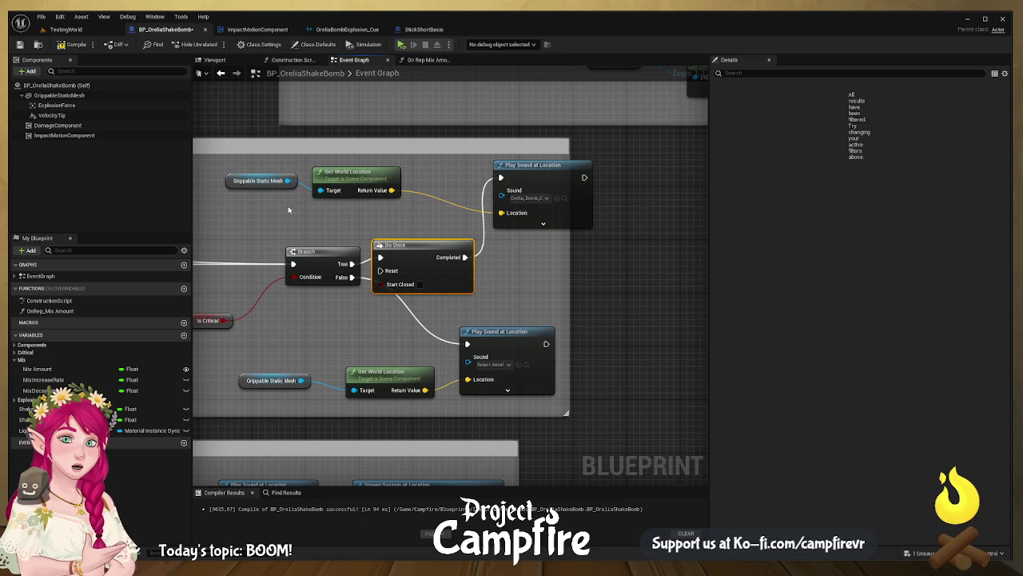
left_click(260, 181)
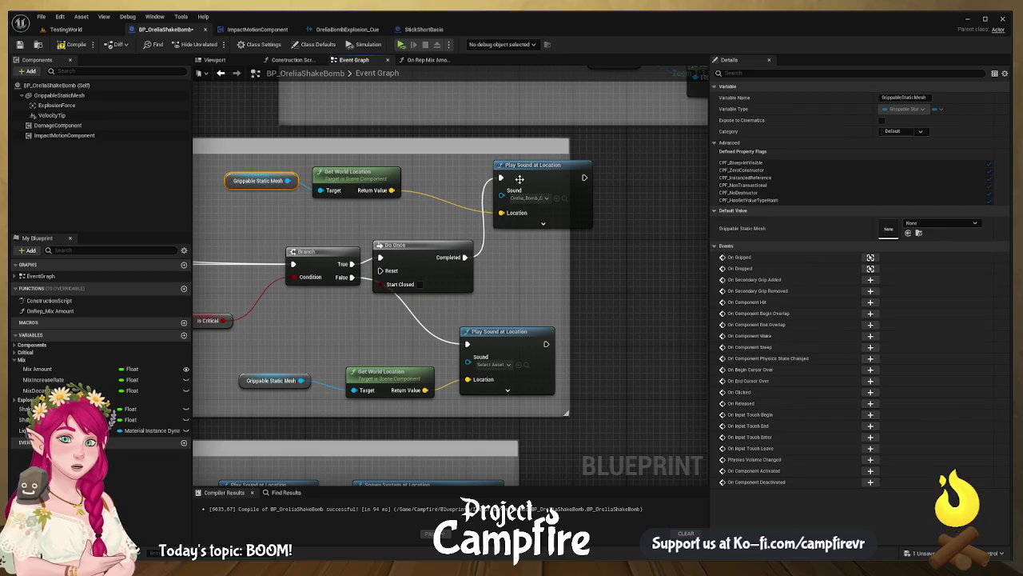
left_click(520, 179)
left_click(564, 199)
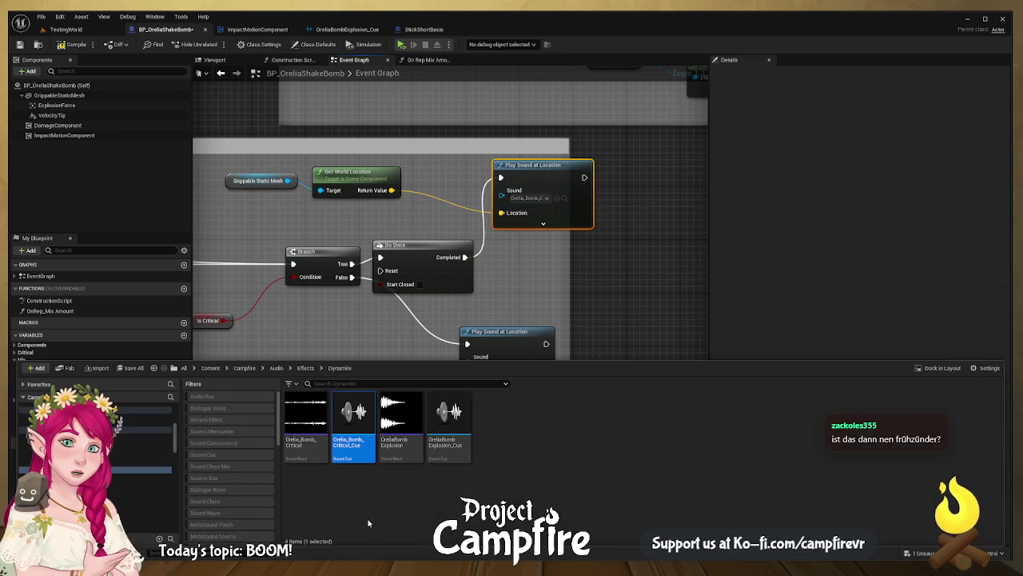
- Review the Orelia_Bomb_Critical_Cue sound cue, then return to the BP_OreliaShakeBomb Event Graph
double_click(361, 445)
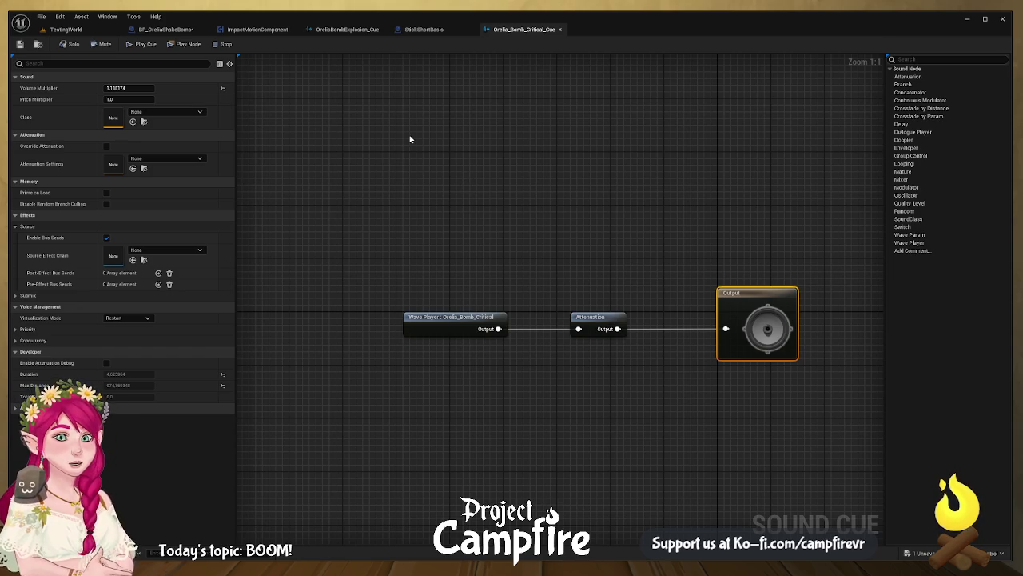
left_click(189, 32)
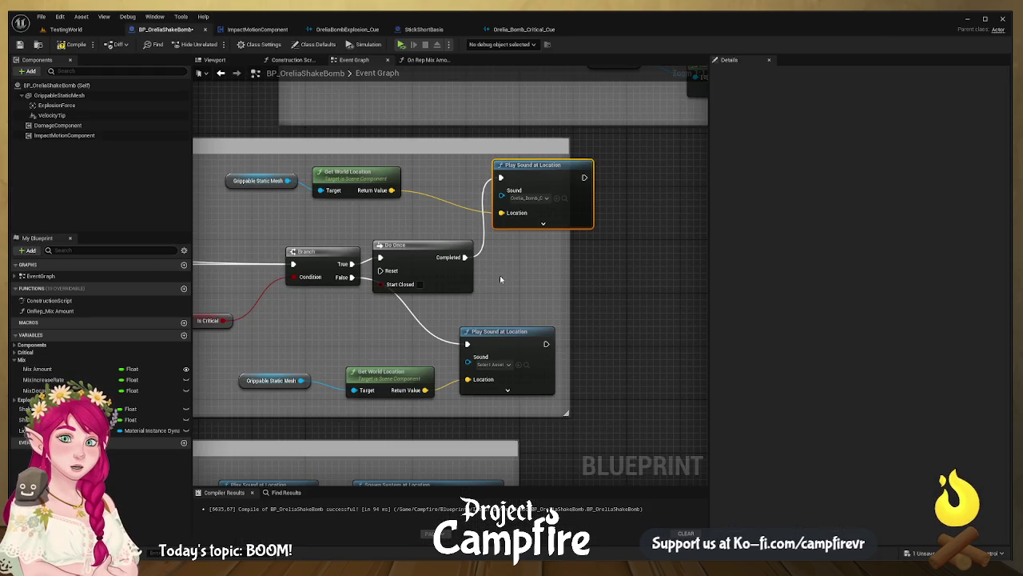
- Add a Sequence node on the Branch False output and position it beside the Branch
mouse_move(512, 271)
left_mouse_down()
mouse_move(566, 290)
mouse_move(692, 247)
left_mouse_up()
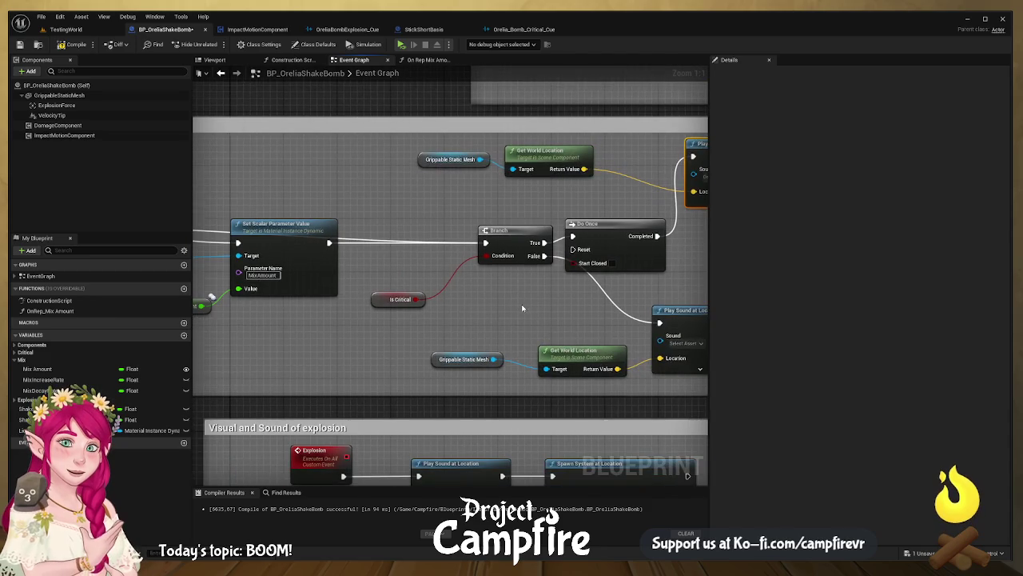
mouse_move(521, 303)
left_mouse_down()
mouse_move(559, 290)
mouse_move(516, 293)
left_mouse_up()
left_click_drag(521, 221, 481, 221)
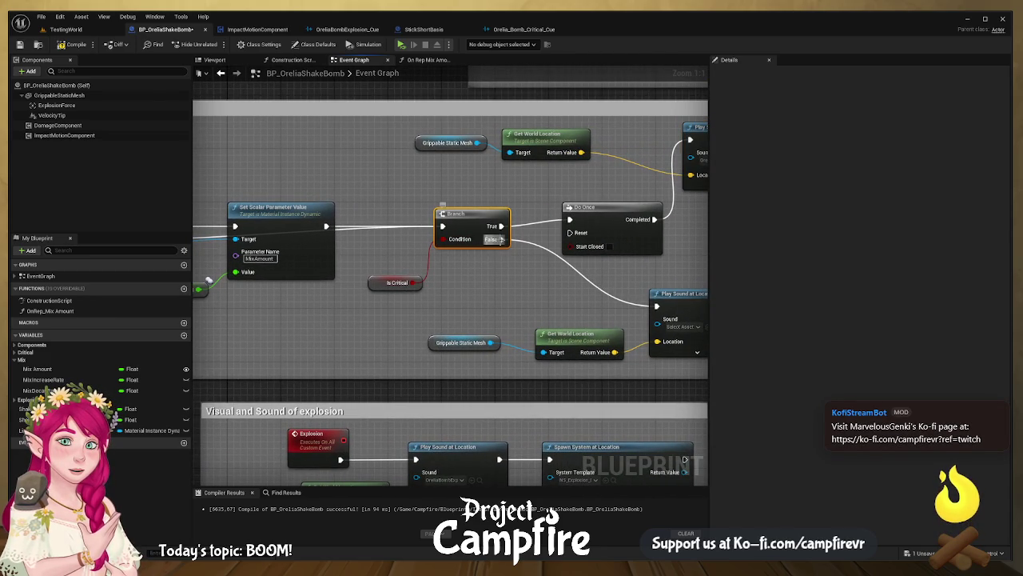
mouse_move(500, 239)
left_mouse_down()
mouse_move(576, 247)
mouse_move(570, 233)
mouse_move(417, 248)
mouse_move(526, 292)
left_mouse_up()
left_click_drag(378, 224, 404, 232)
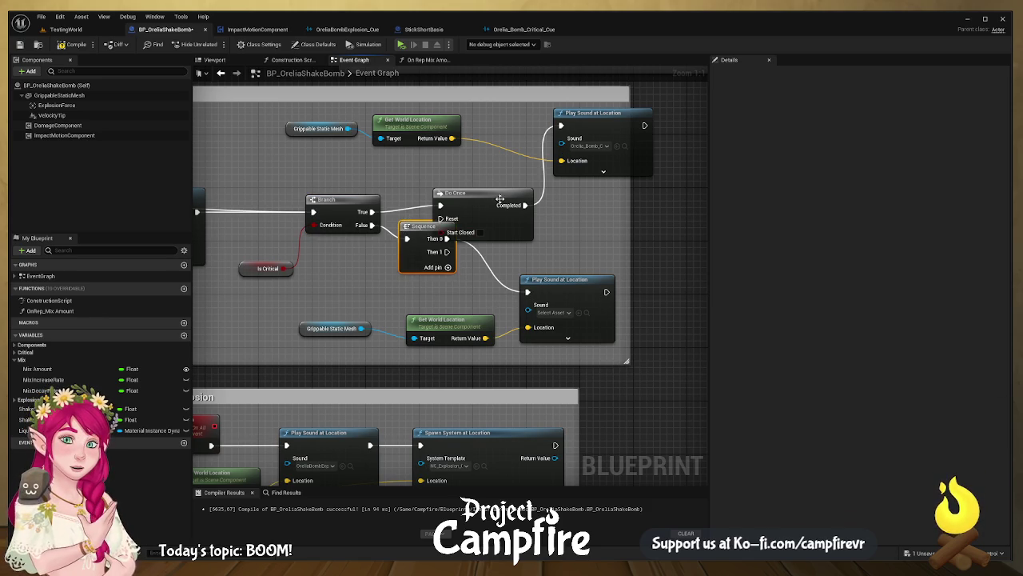
left_click_drag(499, 199, 524, 203)
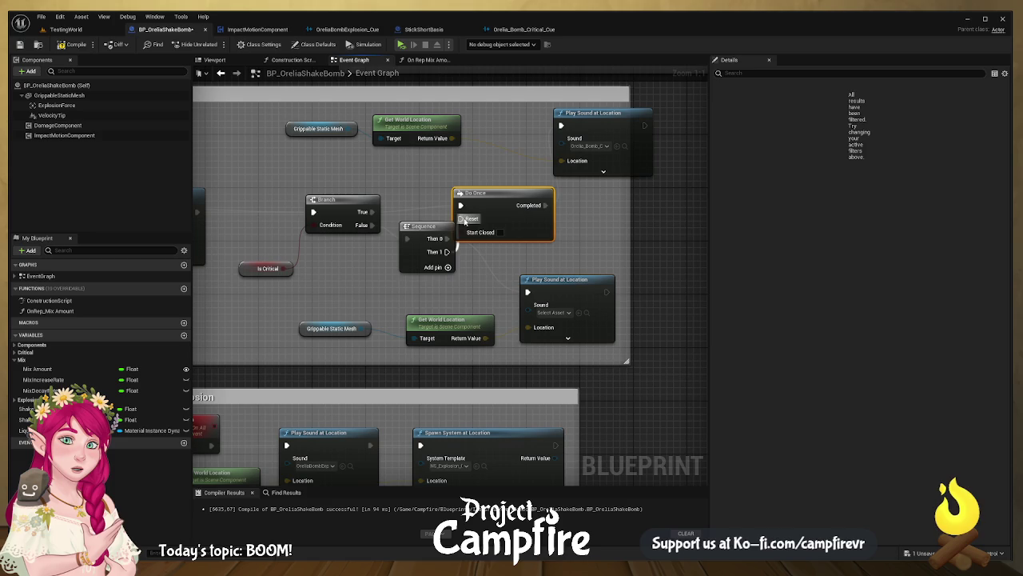
left_click_drag(433, 228, 416, 240)
left_click_drag(292, 283, 366, 314)
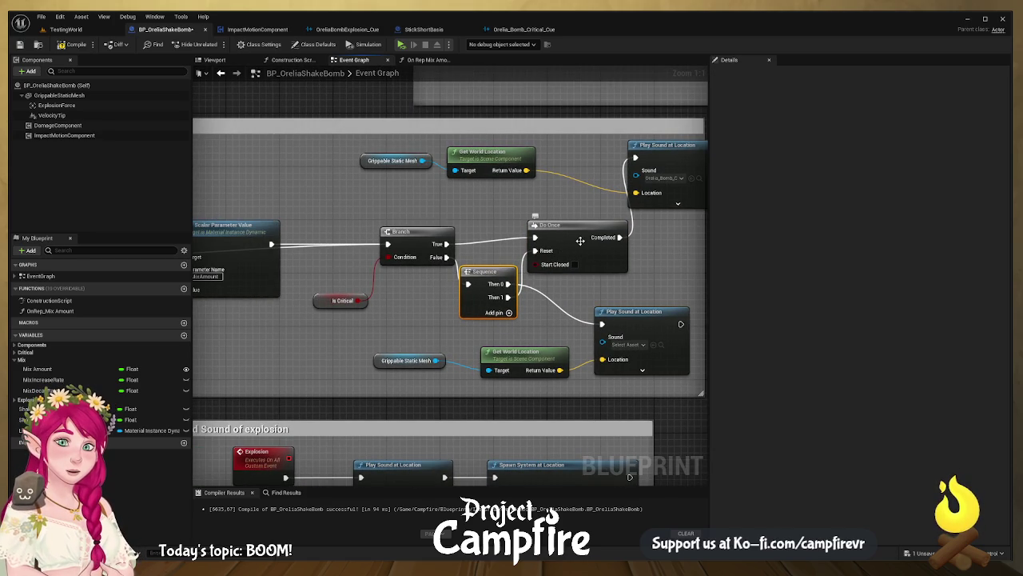
- Widen the comment box to fit the new nodes and shift the upper Play Sound at Location right
left_click_drag(581, 240, 472, 290)
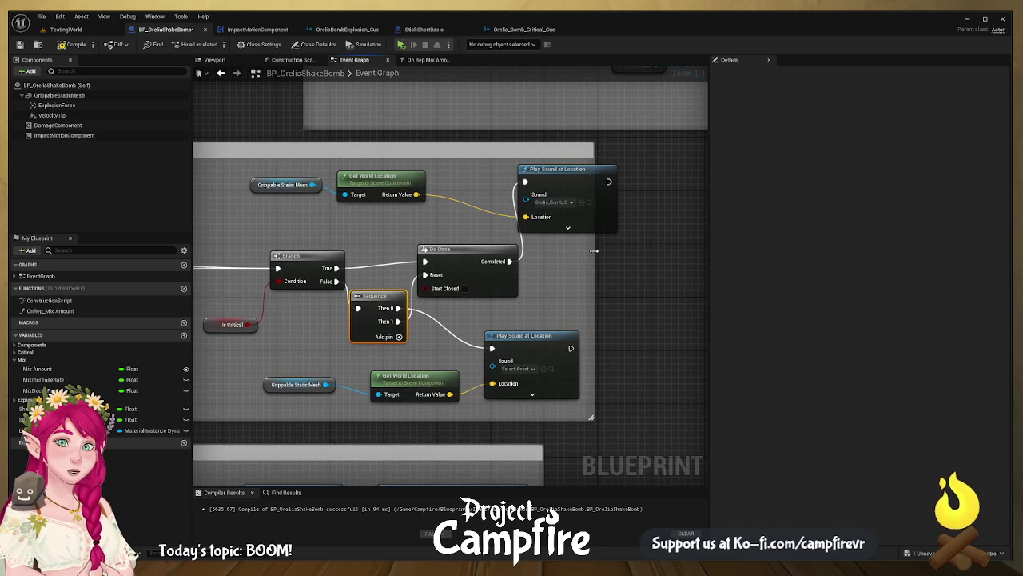
left_click_drag(594, 251, 676, 254)
left_click_drag(572, 180, 593, 180)
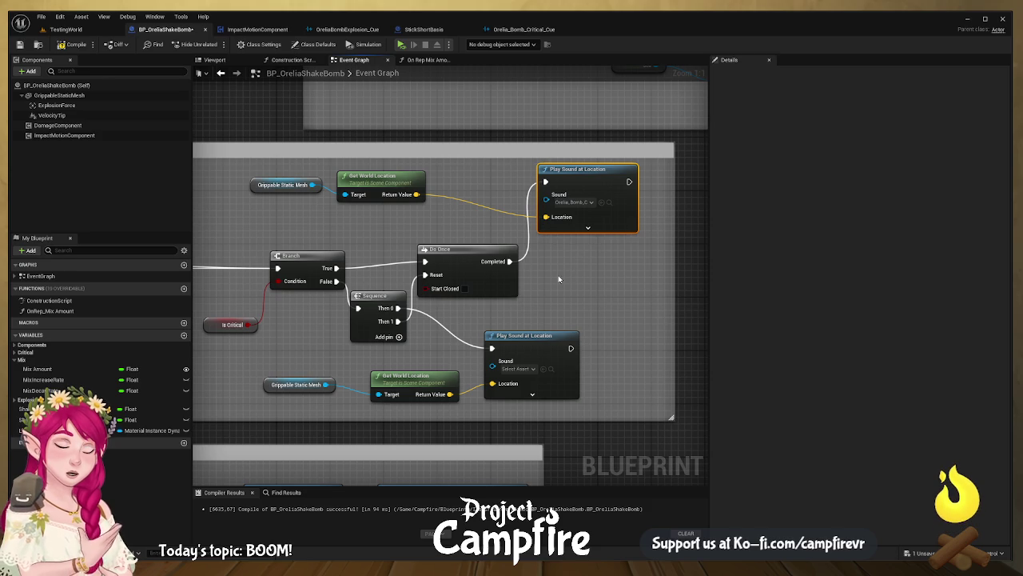
left_click_drag(677, 291, 687, 297)
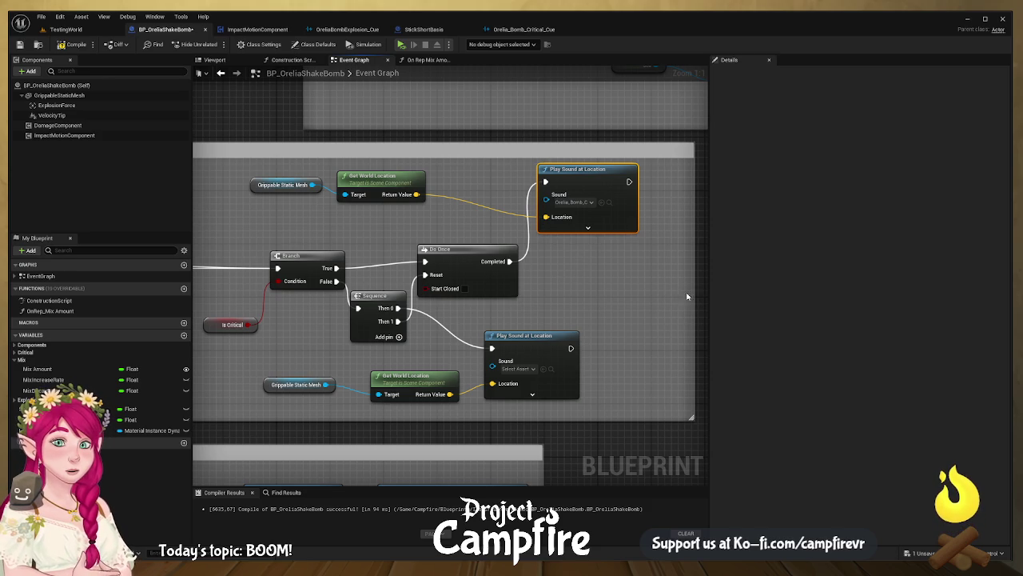
scroll(631, 300, "down", 3)
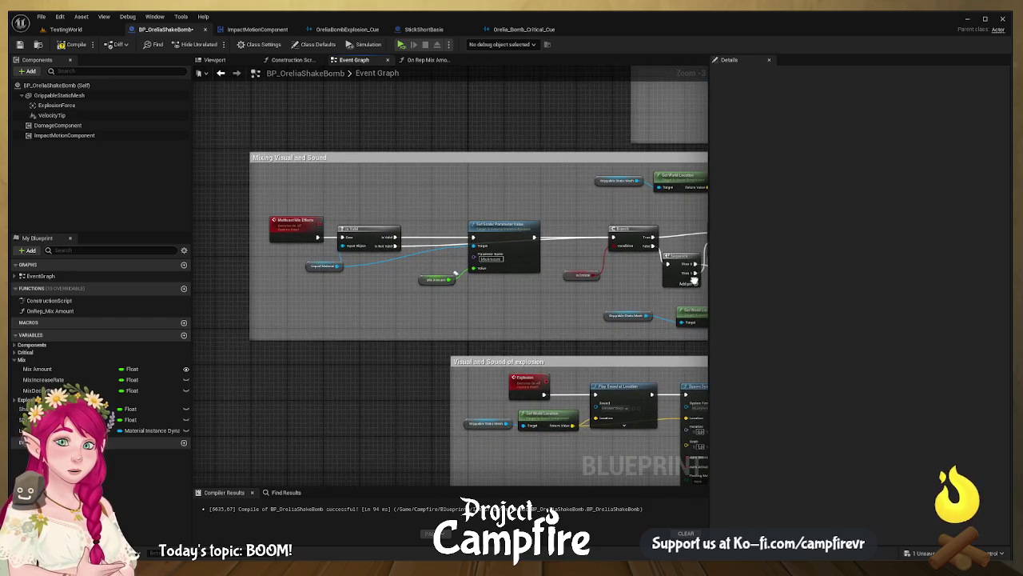
left_click_drag(653, 272, 438, 284)
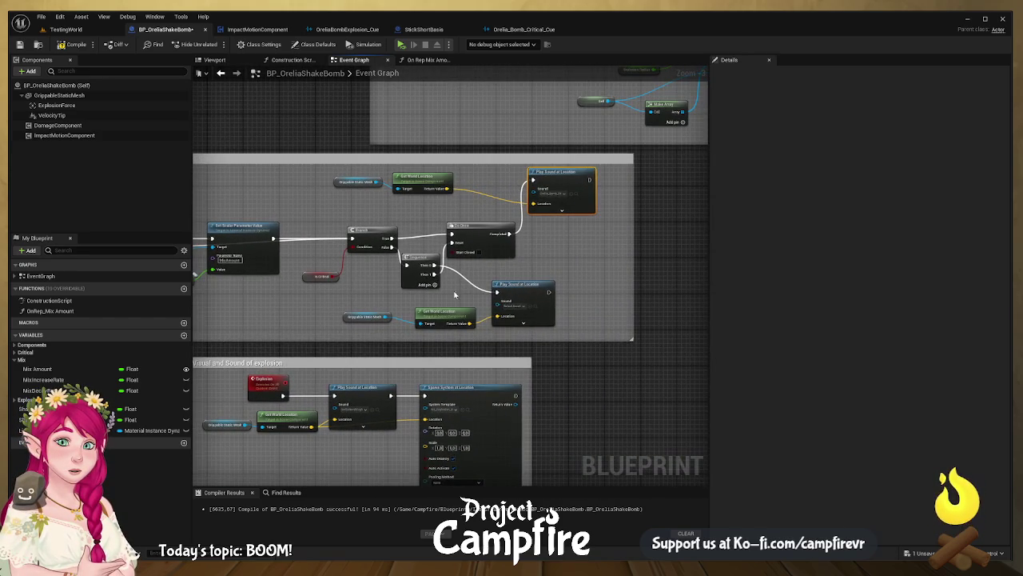
- Compile BP_OreliaShakeBomb with the new Sequence and Do Once sound gating
left_click_drag(541, 283, 443, 289)
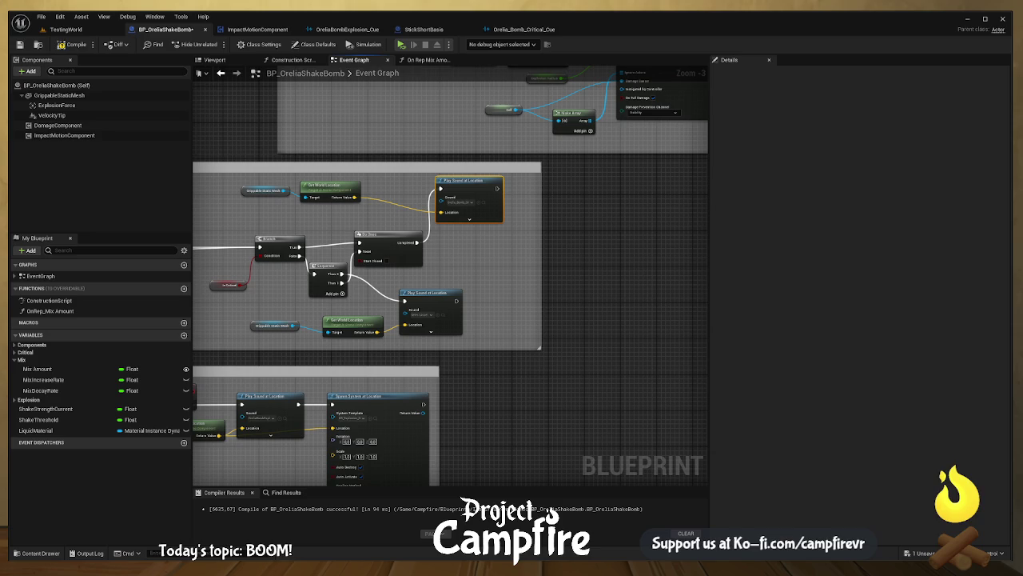
left_click(20, 45)
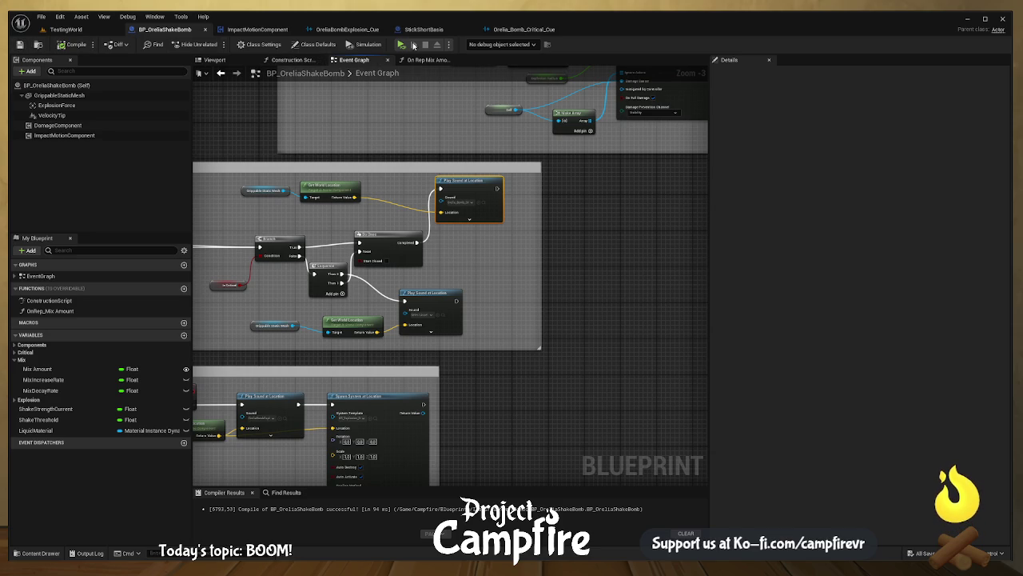
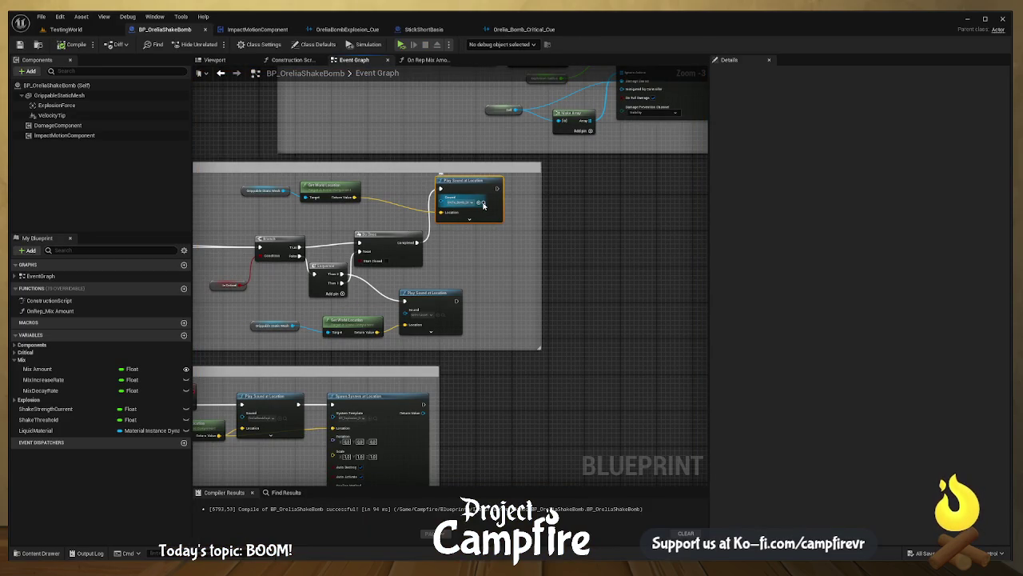
- Find the critical Play Sound node's asset and open Orelia_Bomb_Critical_Cue, inspecting its attenuation settings
mouse_move(483, 205)
left_mouse_down()
mouse_move(498, 267)
mouse_move(537, 258)
mouse_move(533, 177)
left_mouse_up()
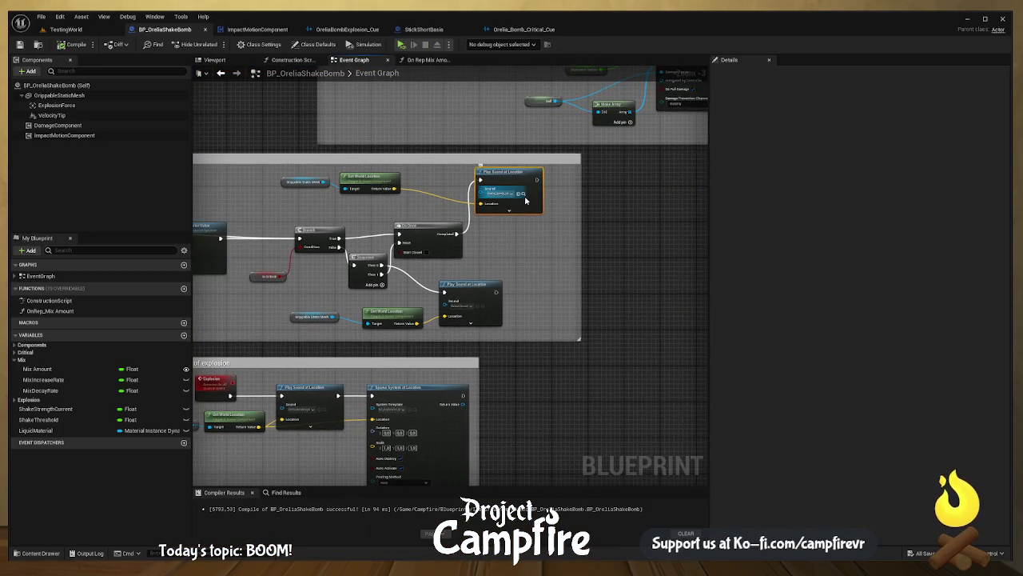
left_click(523, 195)
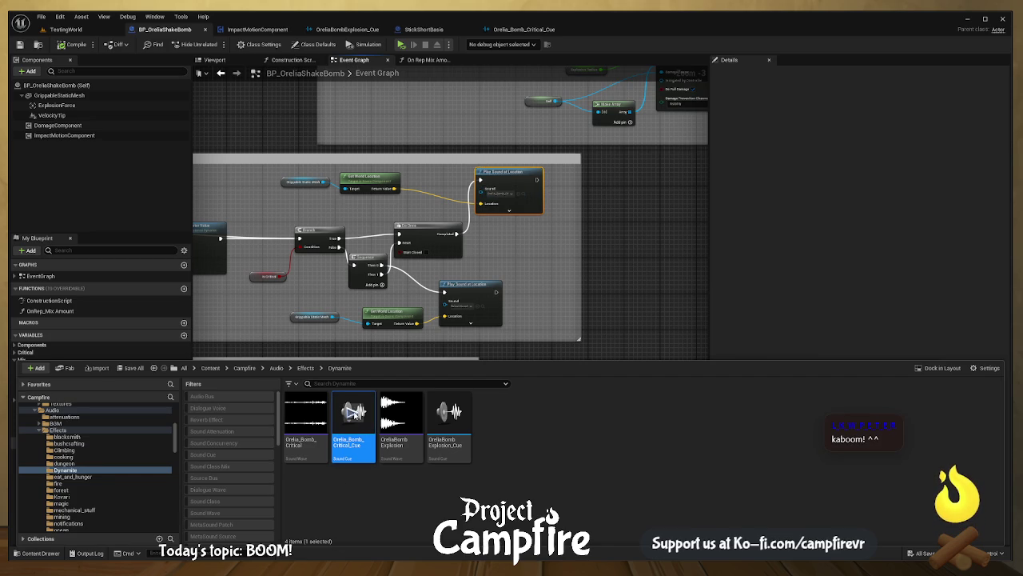
double_click(357, 452)
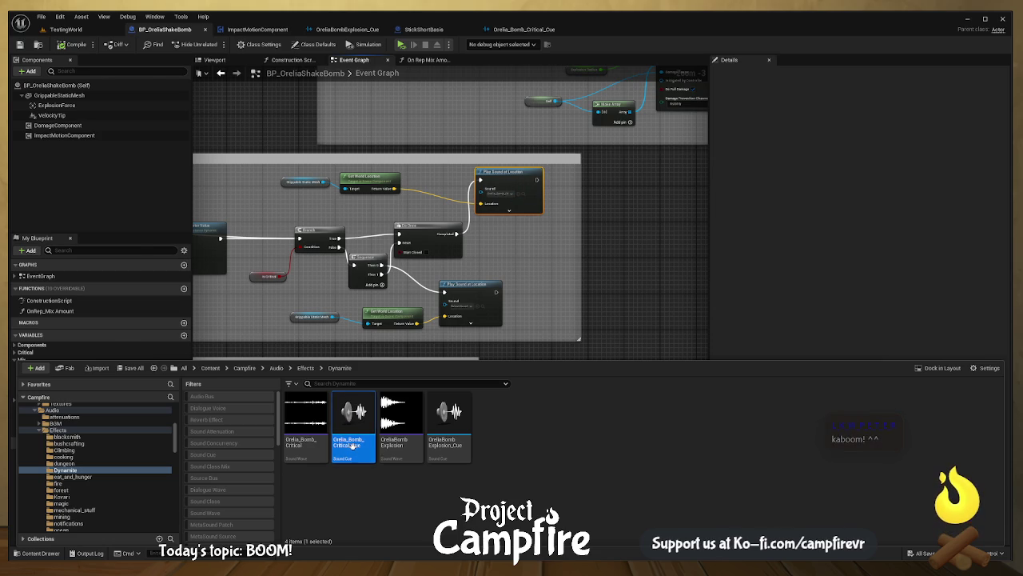
left_click(604, 319)
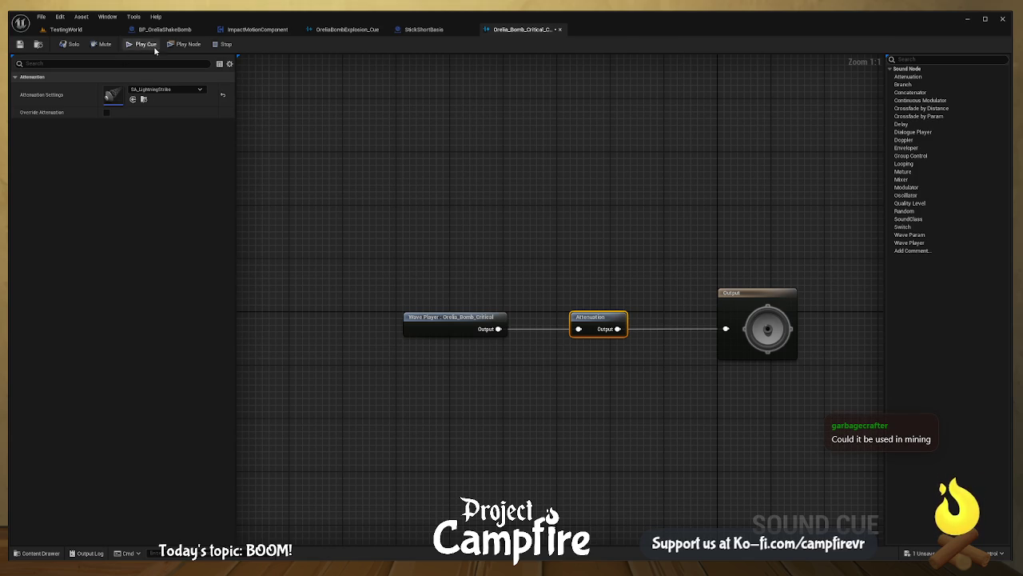
- Set the critical cue's Volume Multiplier to 1.8, save it, and switch back to TestingWorld
left_click(753, 294)
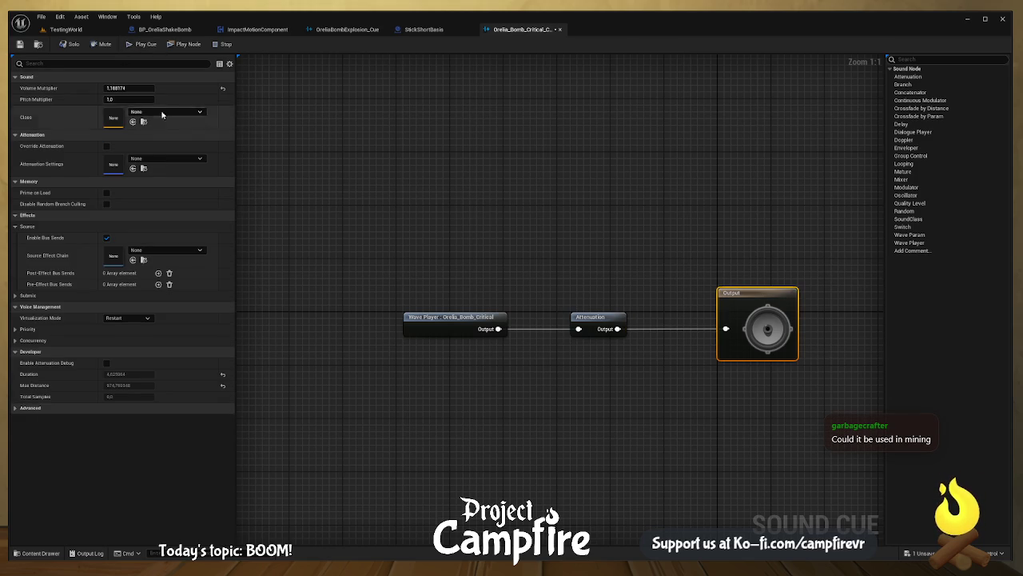
left_click(133, 88)
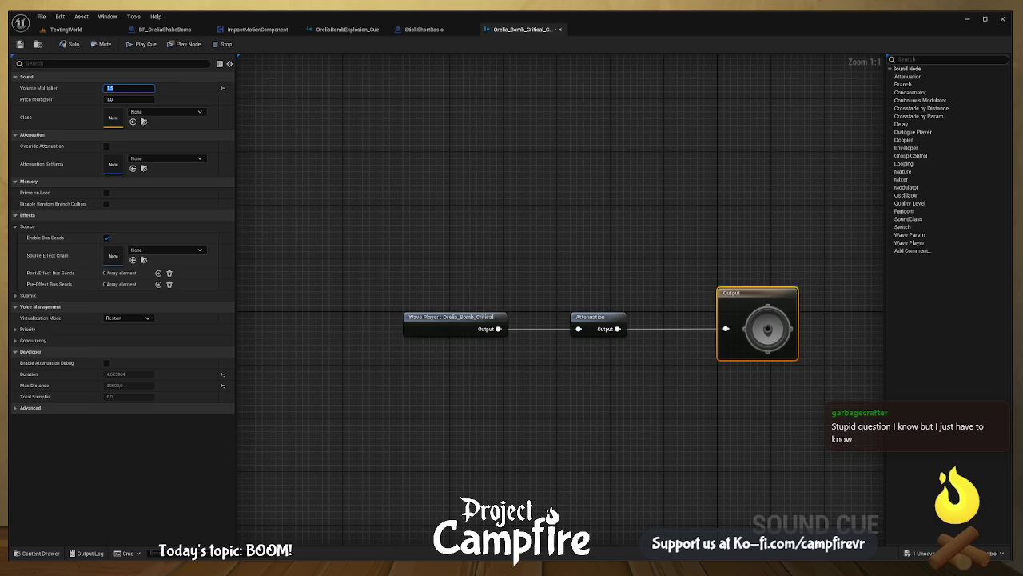
left_click(20, 45)
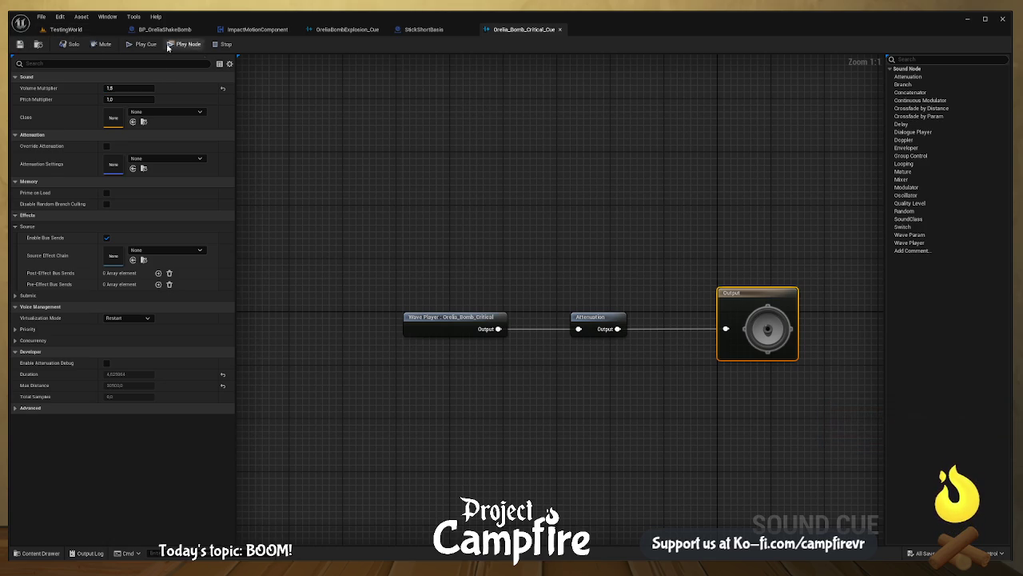
left_click(68, 30)
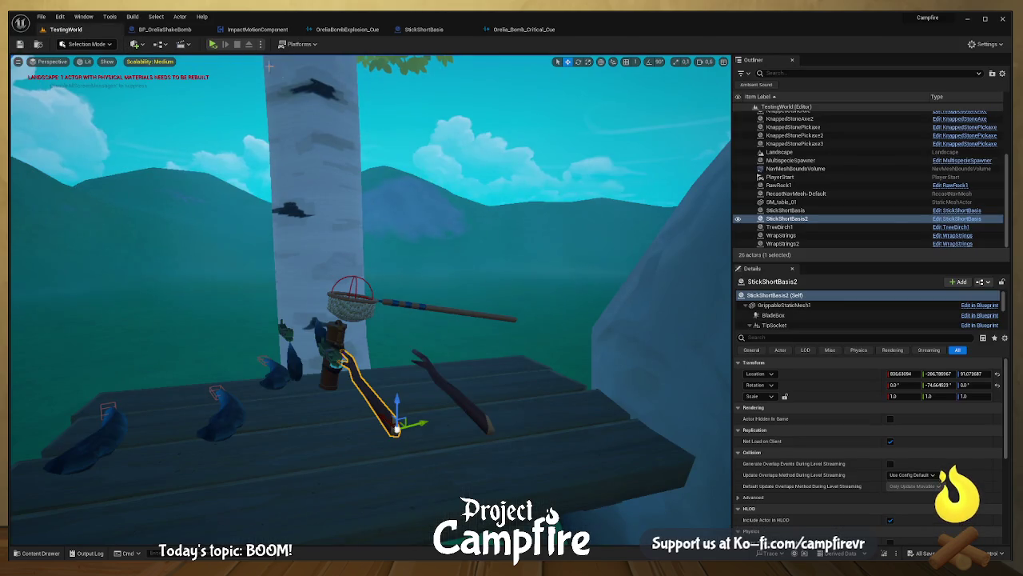
- Play-test TestingWorld in VR to hear the louder bomb, then return to BP_OreliaShakeBomb
left_click(212, 46)
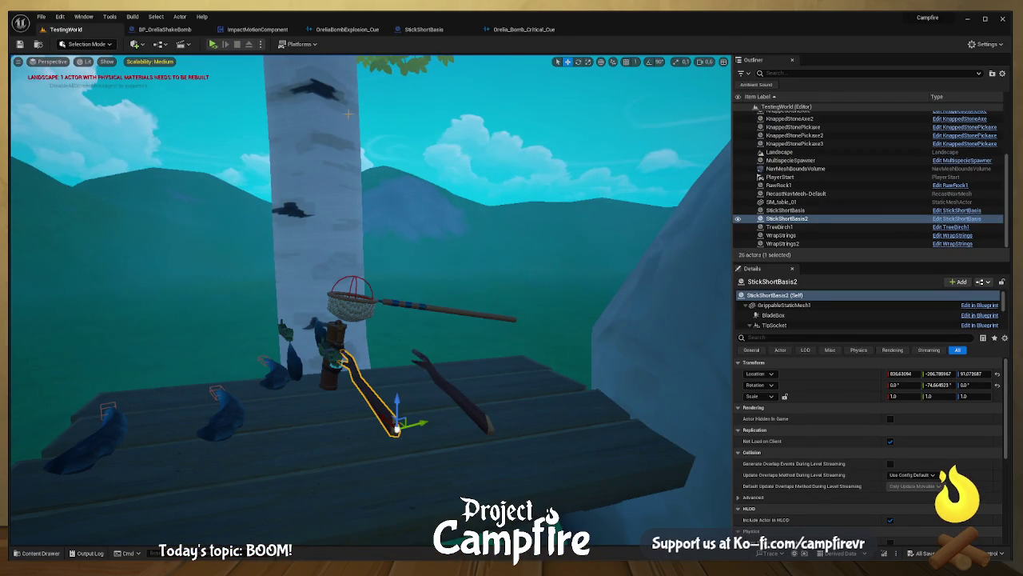
left_click(182, 30)
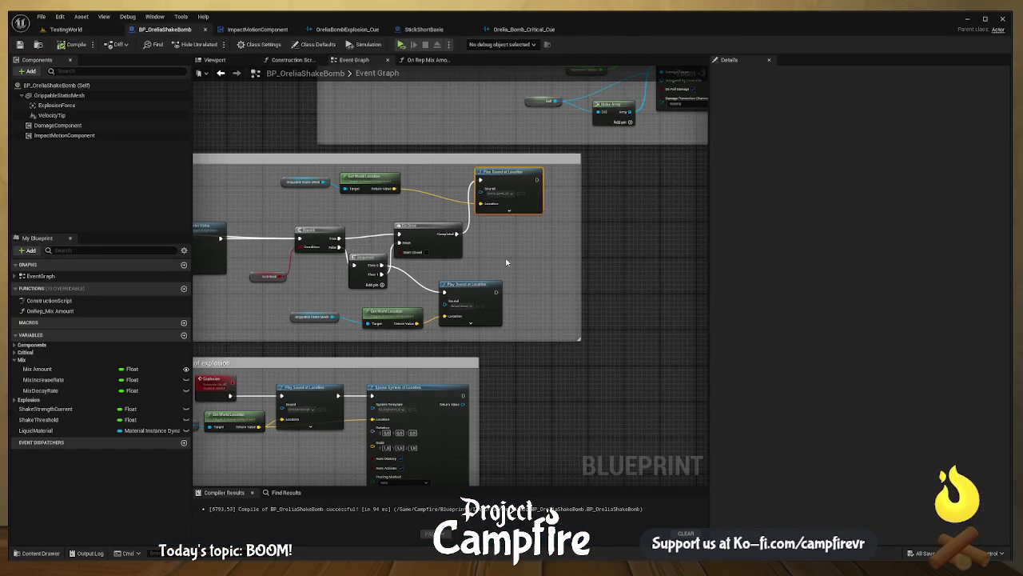
mouse_move(506, 262)
left_mouse_down()
mouse_move(651, 279)
mouse_move(639, 279)
left_mouse_up()
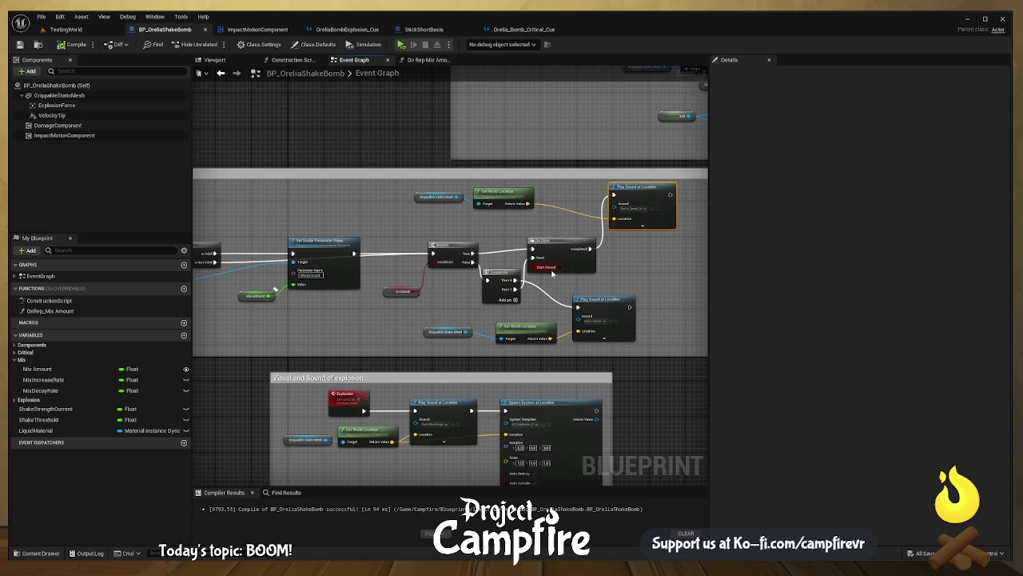
scroll(544, 275, "up", 1)
scroll(519, 280, "up", 1)
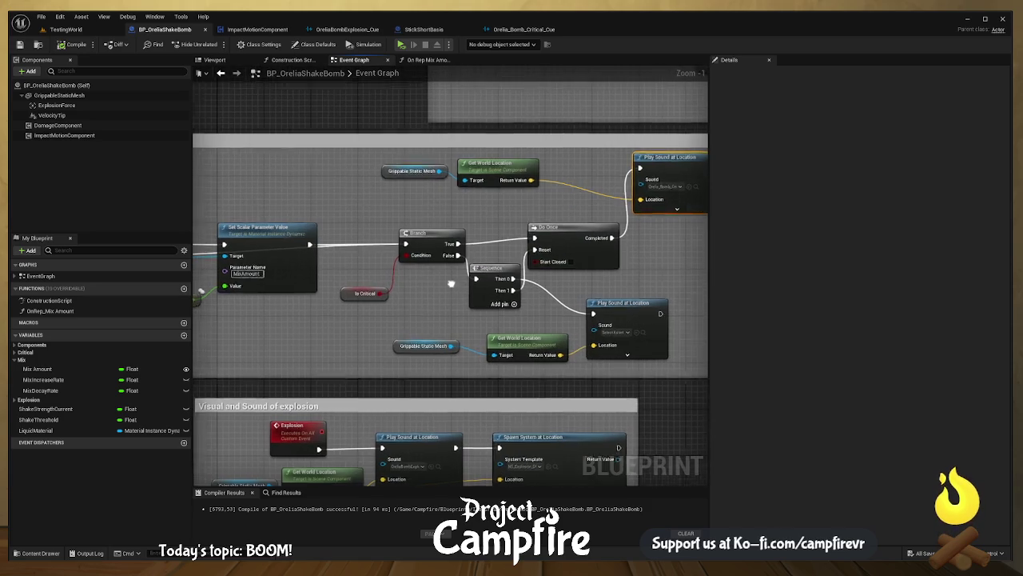
left_click_drag(451, 283, 527, 288)
left_click(428, 294)
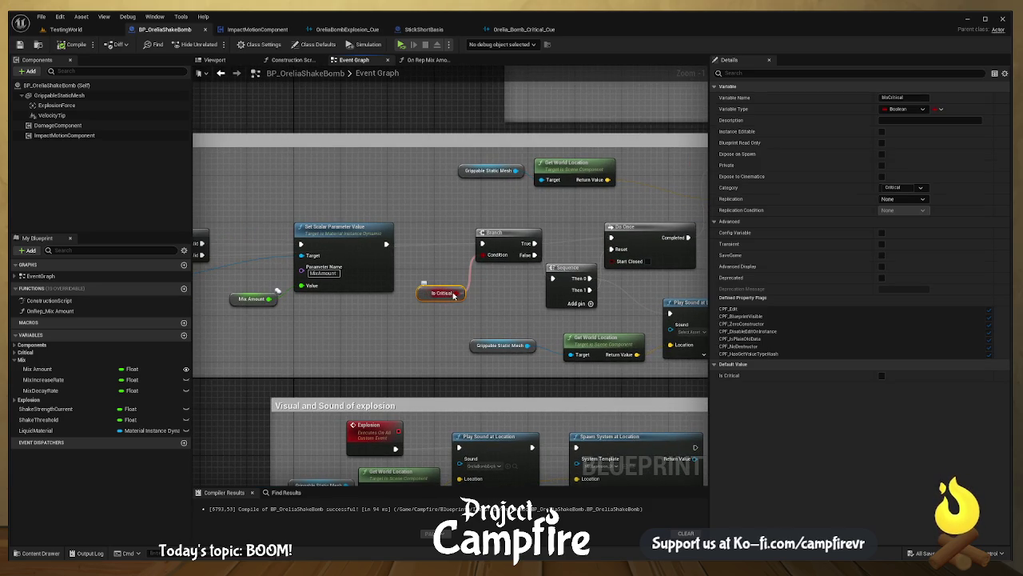
mouse_move(453, 295)
left_mouse_down()
mouse_move(559, 304)
mouse_move(533, 327)
left_mouse_up()
scroll(533, 328, "down", 8)
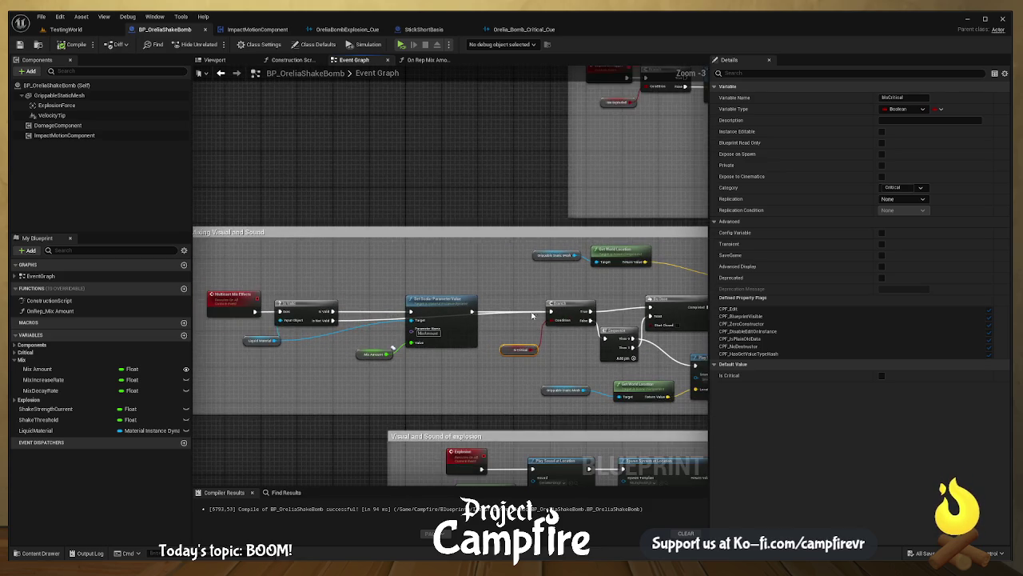
left_click_drag(531, 318, 529, 354)
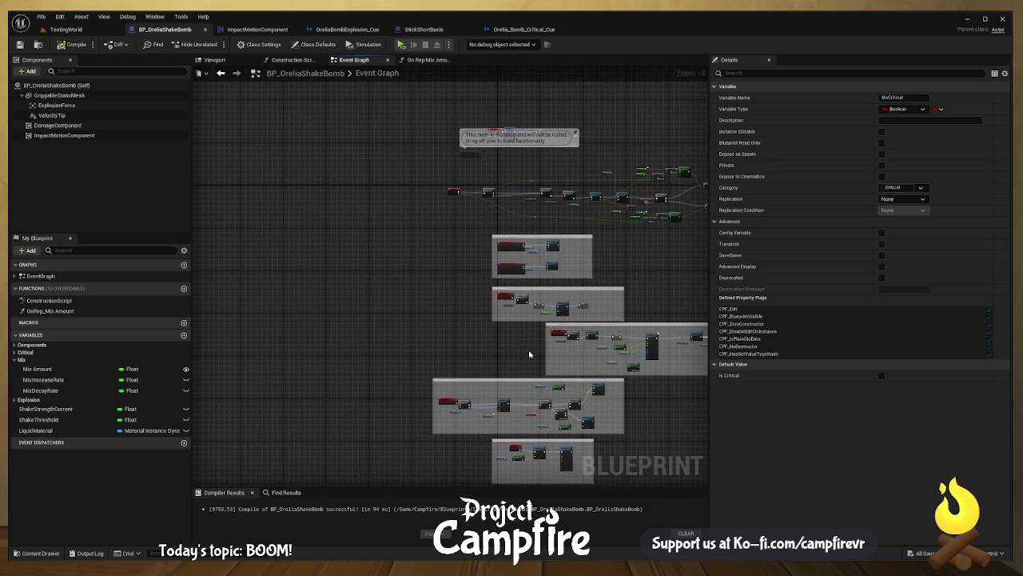
scroll(571, 251, "up", 5)
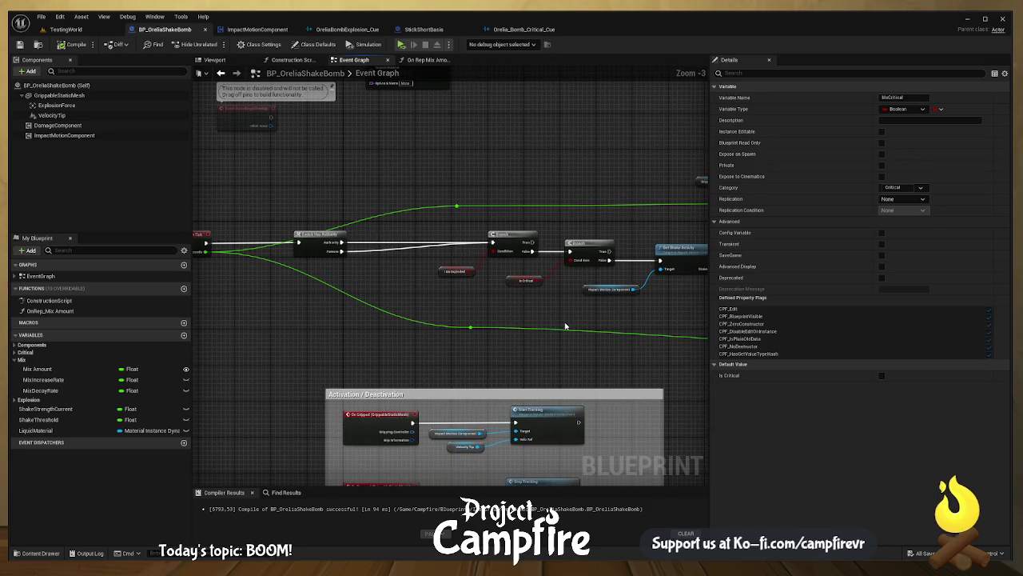
left_click_drag(568, 325, 510, 329)
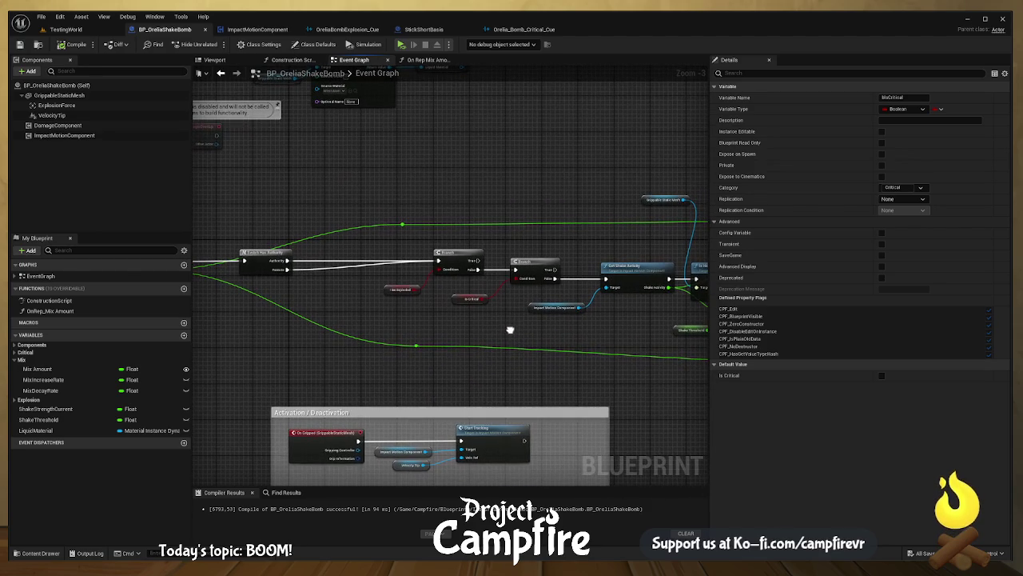
scroll(474, 330, "down", 5)
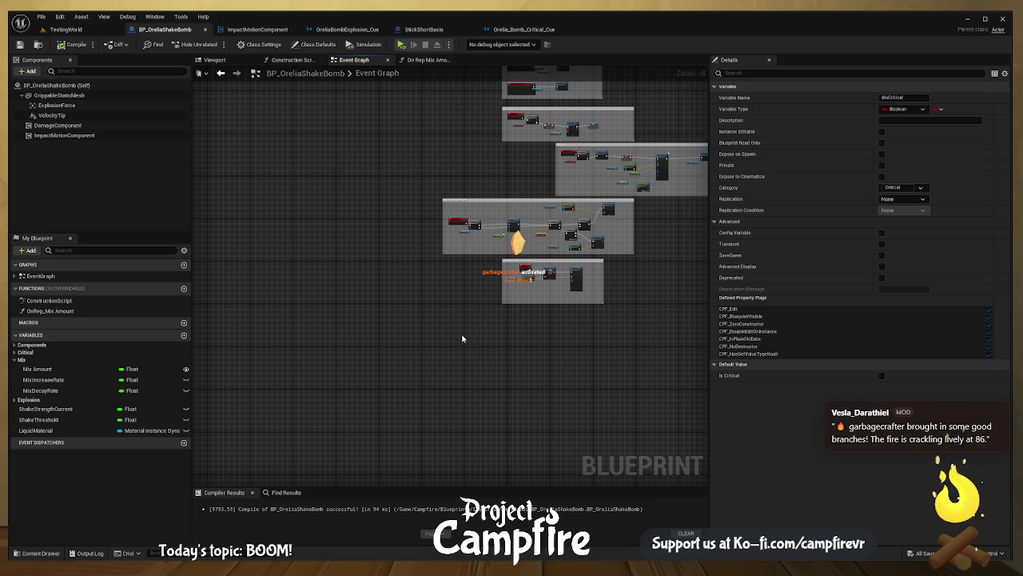
- Paste a new custom event and name it MulticastFuseSound
key("ctrl+v")
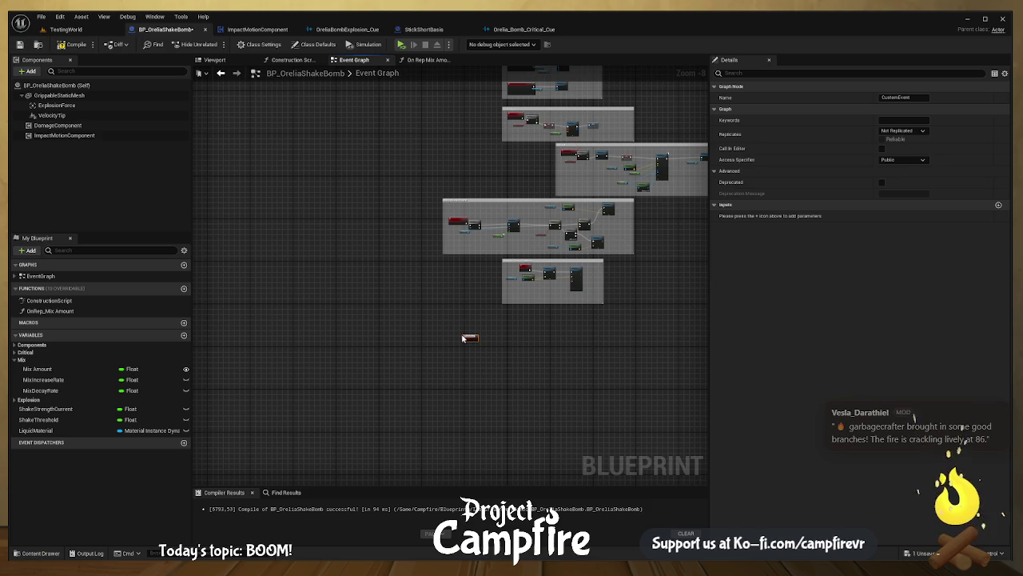
scroll(463, 338, "up", 8)
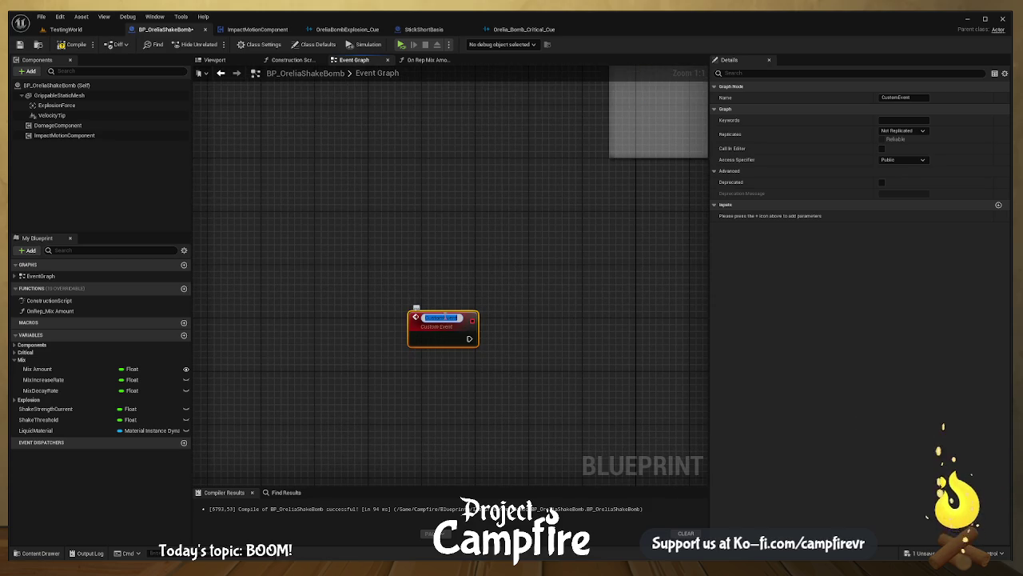
type("Mul")
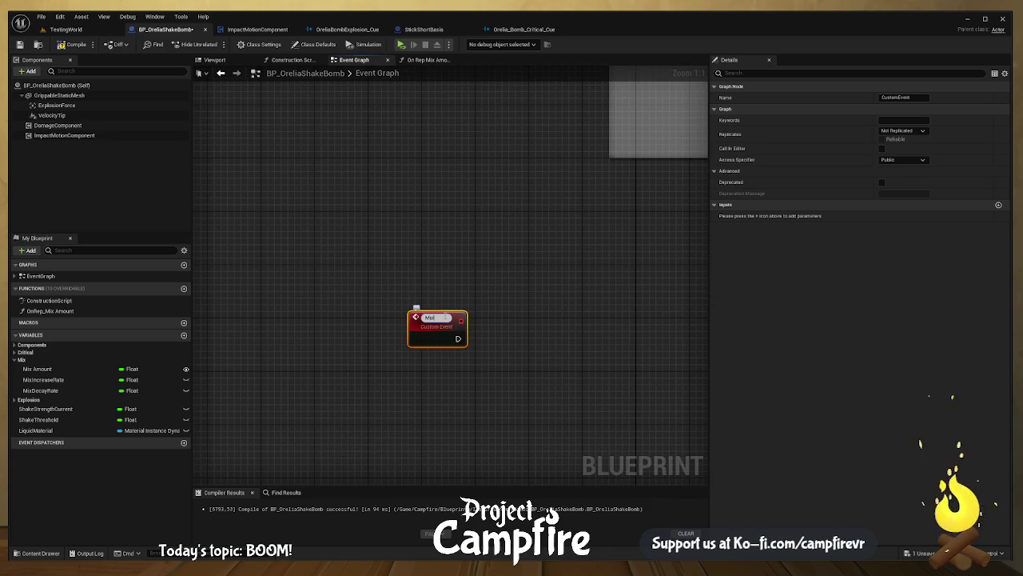
type("ticast")
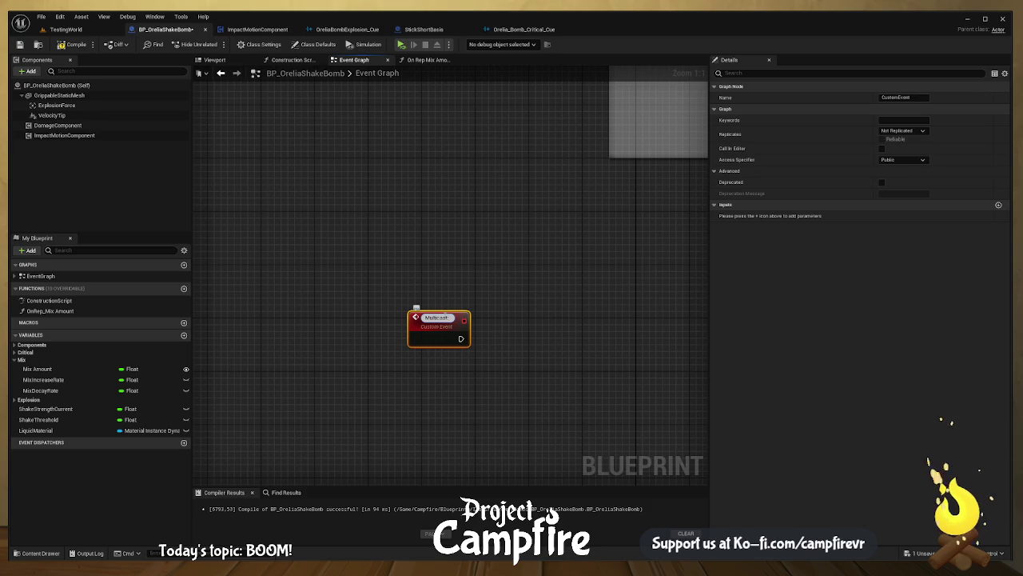
type(" E")
key("BackSpace")
key("BackSpace")
type("FuseSound")
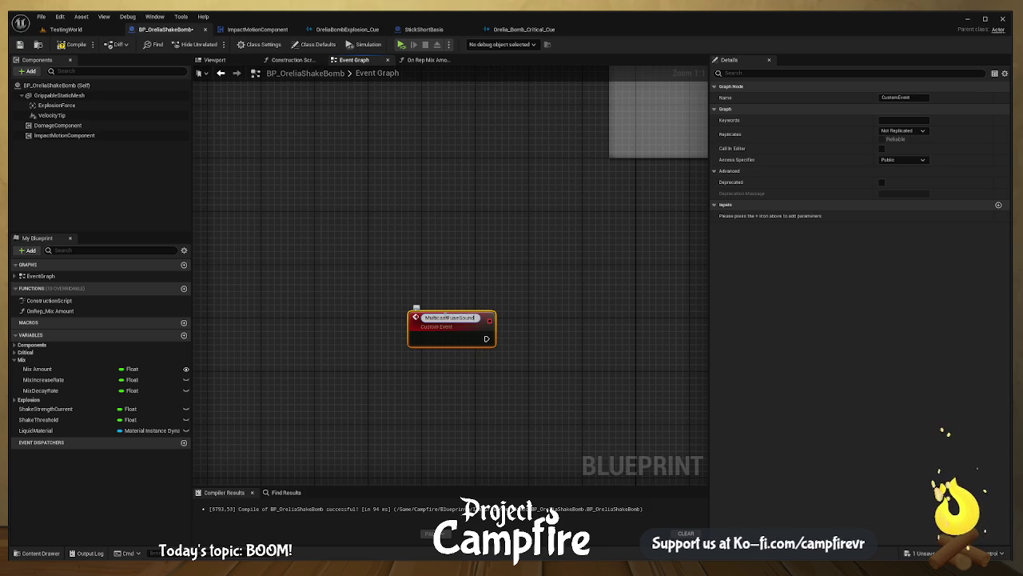
key("Return")
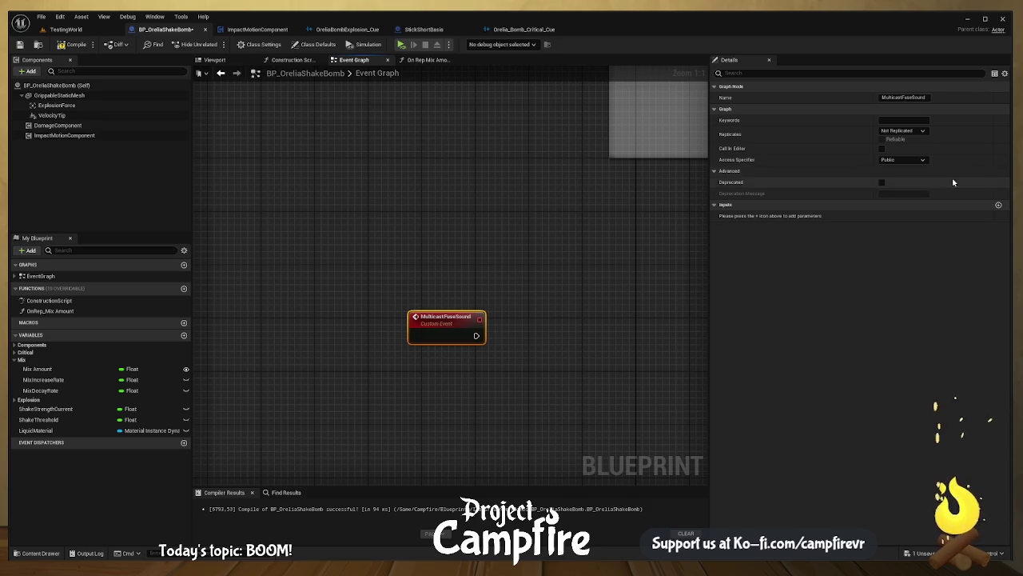
- Set the event's Replicates option to Multicast and tick Reliable
left_click(903, 131)
left_click(900, 151)
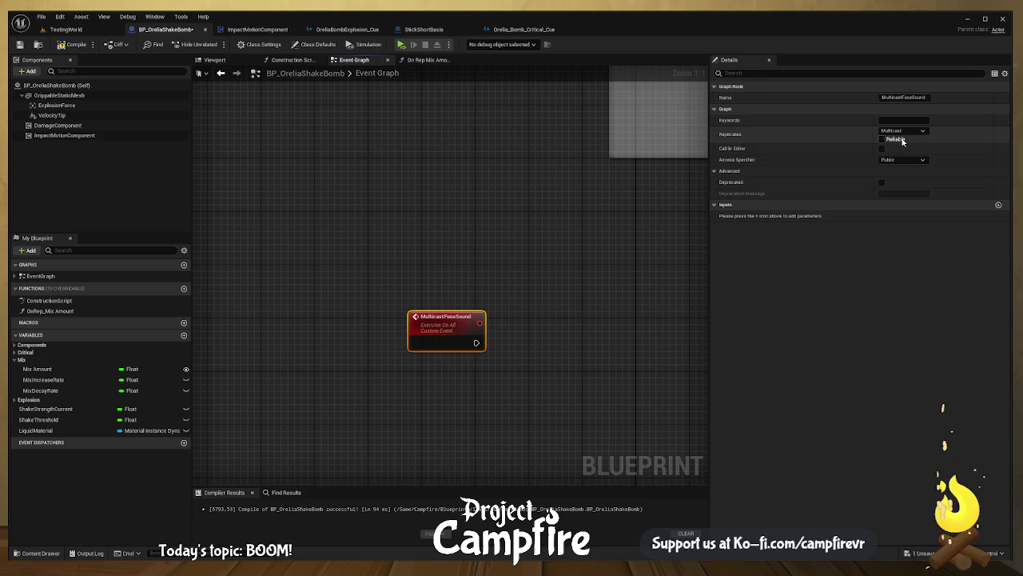
left_click(882, 139)
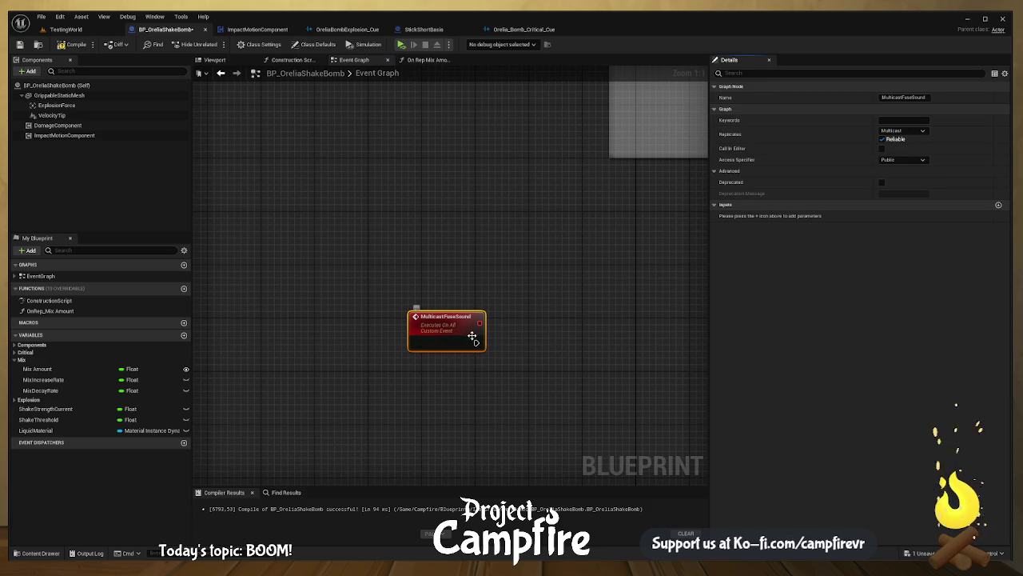
scroll(536, 218, "down", 6)
- Delete the mesh location and Play Sound nodes and reposition the Multicast Fuse Sound event
left_click_drag(457, 371, 454, 324)
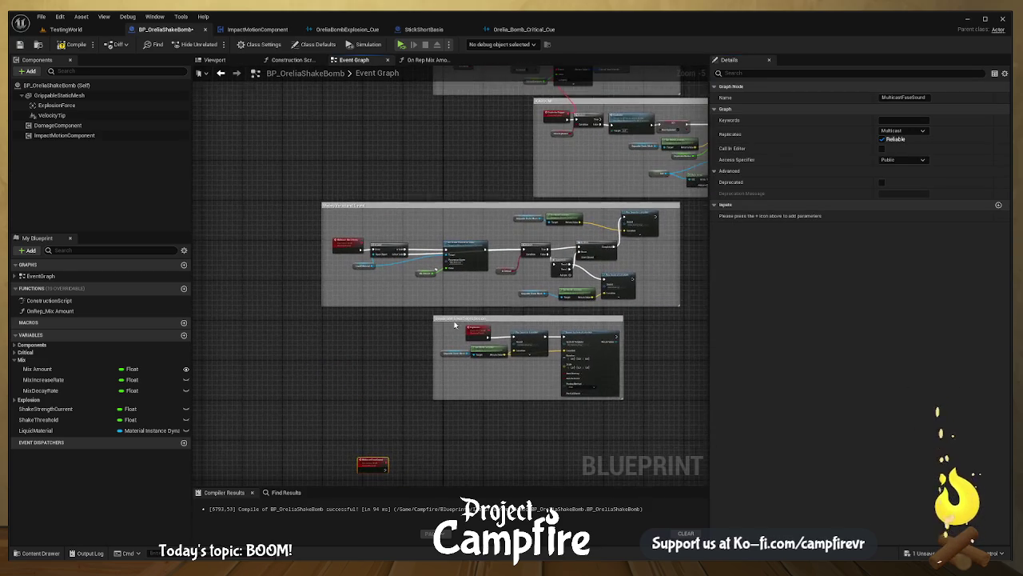
scroll(671, 251, "up", 3)
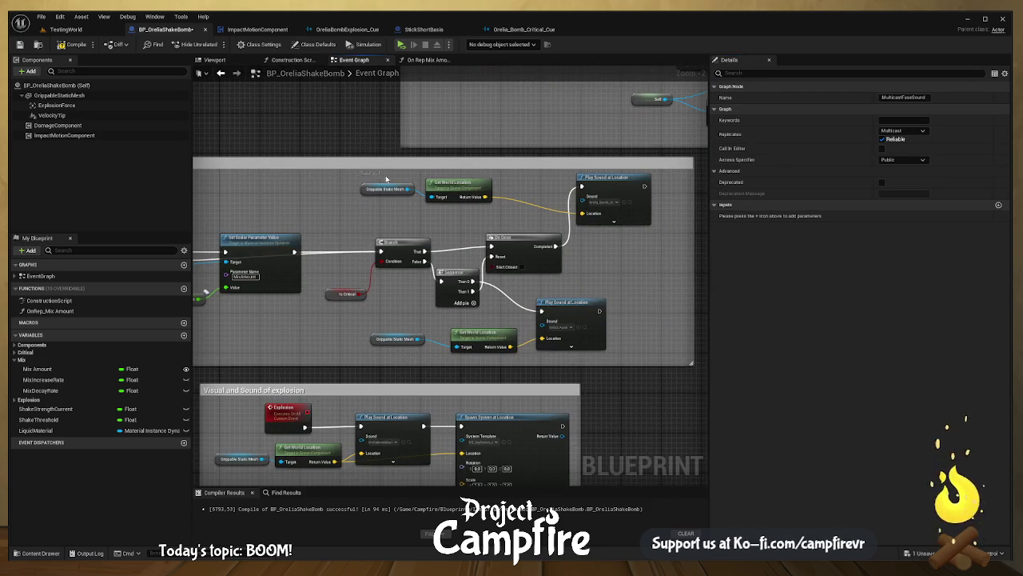
left_click_drag(362, 173, 646, 231)
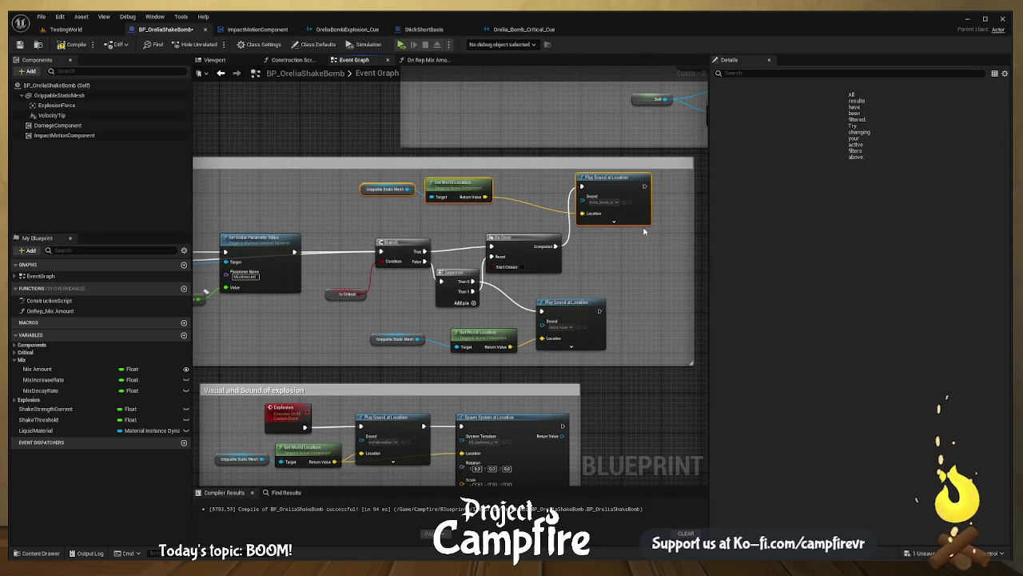
key("Delete")
scroll(453, 329, "down", 6)
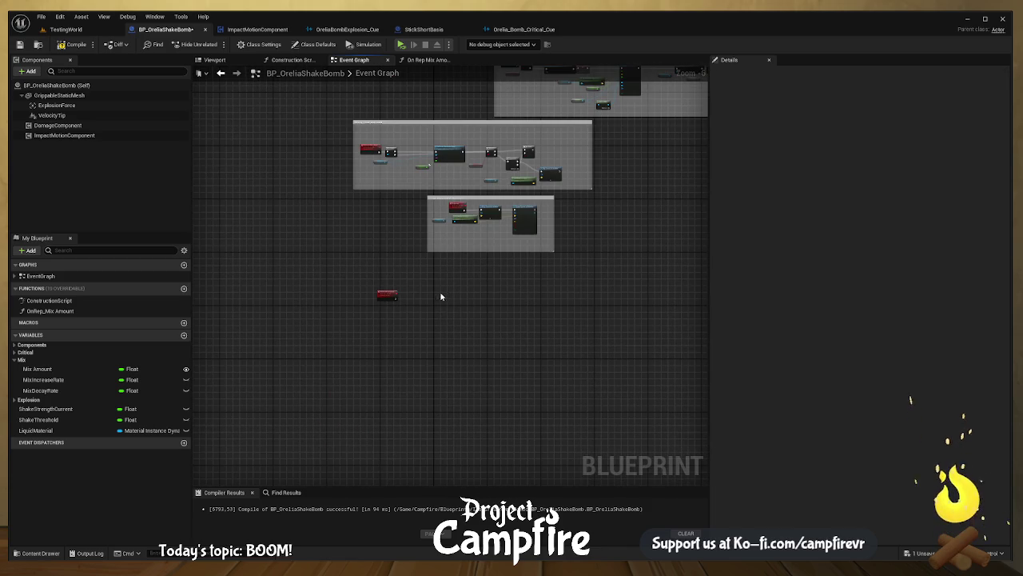
left_click(439, 298)
mouse_move(443, 302)
left_mouse_down()
mouse_move(352, 297)
mouse_move(410, 285)
left_mouse_up()
- Delete the old sound logic in Mixing Visual and Sound and shrink its comment box
scroll(376, 296, "up", 2)
left_click_drag(494, 250, 485, 378)
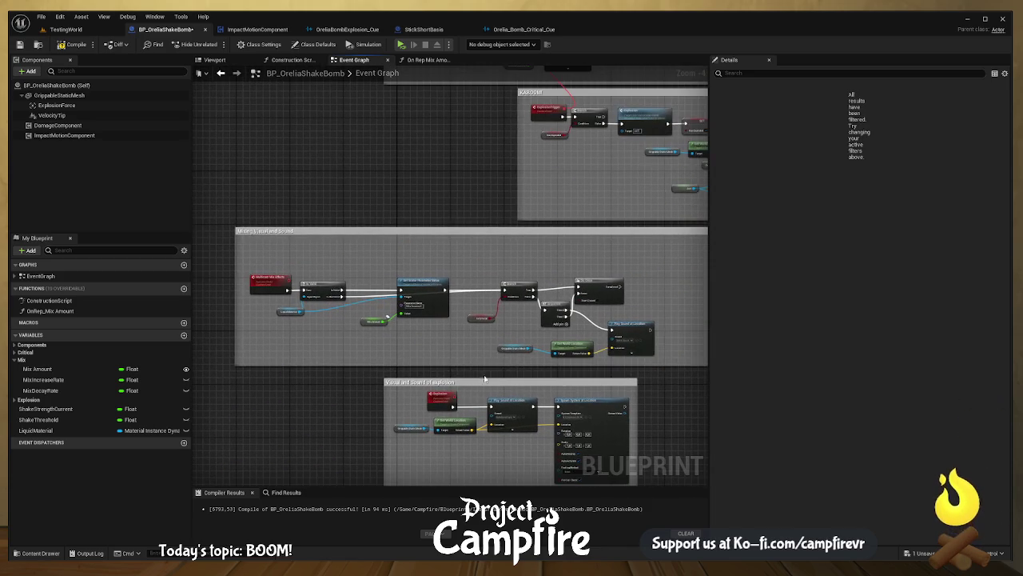
mouse_move(647, 268)
left_mouse_down()
mouse_move(564, 360)
mouse_move(463, 357)
left_mouse_up()
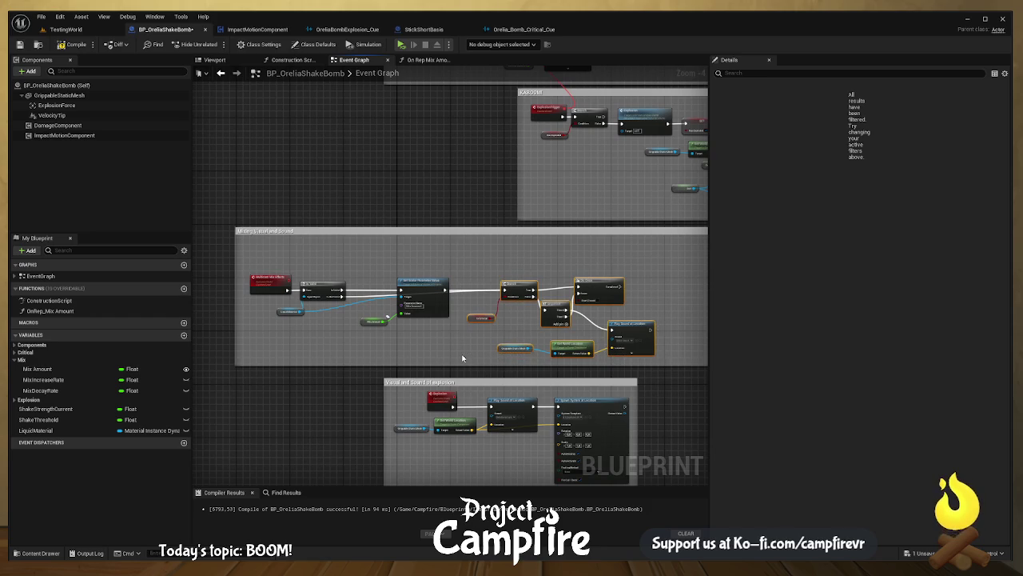
key("Delete")
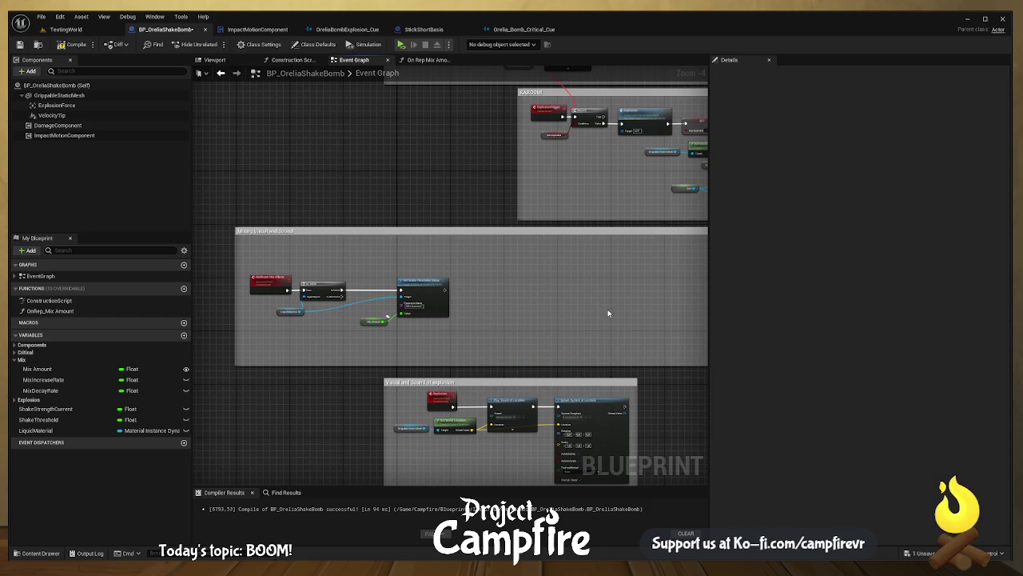
left_click_drag(706, 274, 365, 275)
left_click_drag(374, 165, 610, 183)
- Call Multicast Fuse Sound from the tick Branch's True output
scroll(609, 183, "down", 2)
scroll(524, 353, "up", 1)
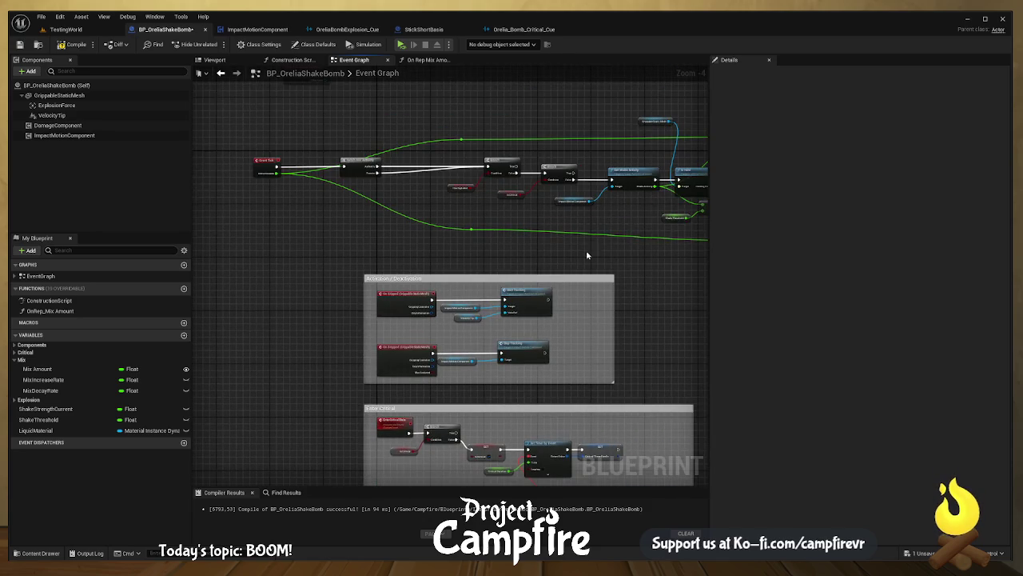
scroll(489, 306, "up", 4)
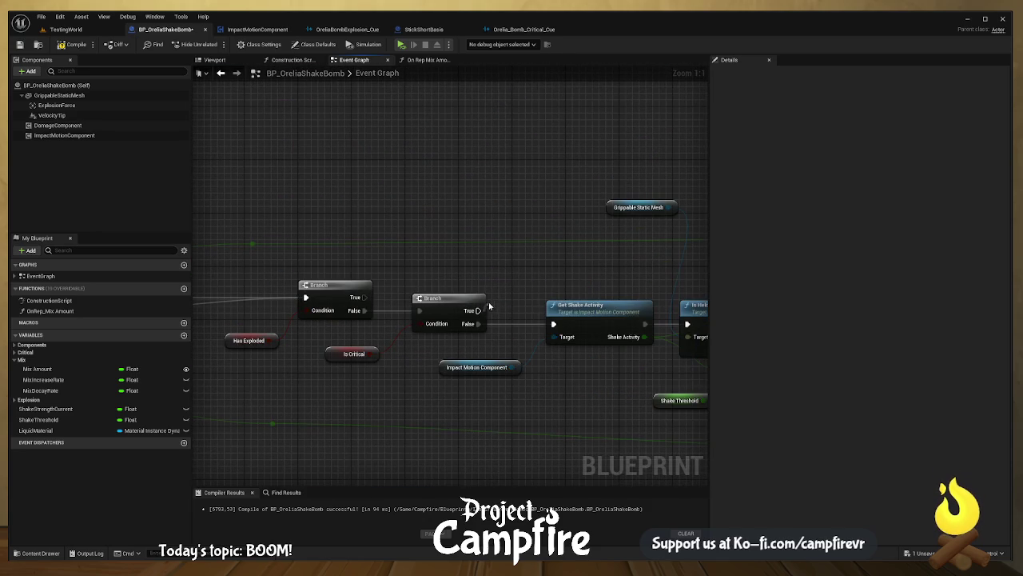
left_click_drag(478, 310, 505, 251)
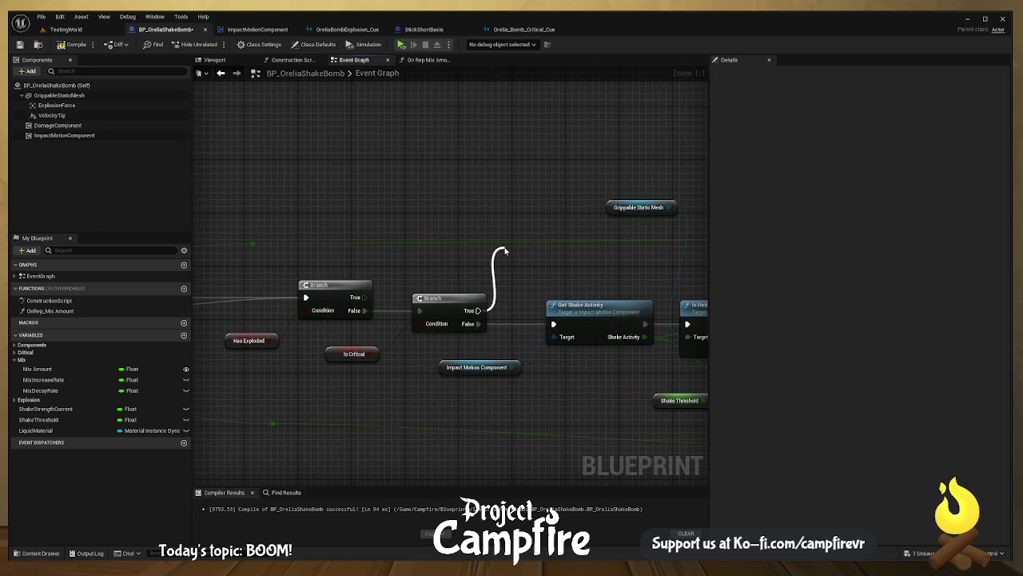
left_click_drag(504, 251, 499, 224)
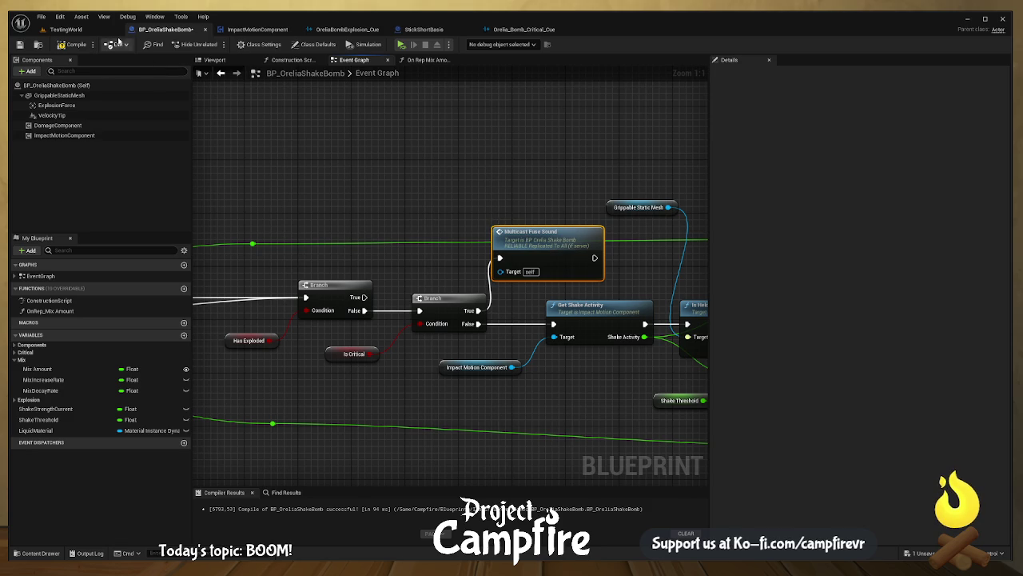